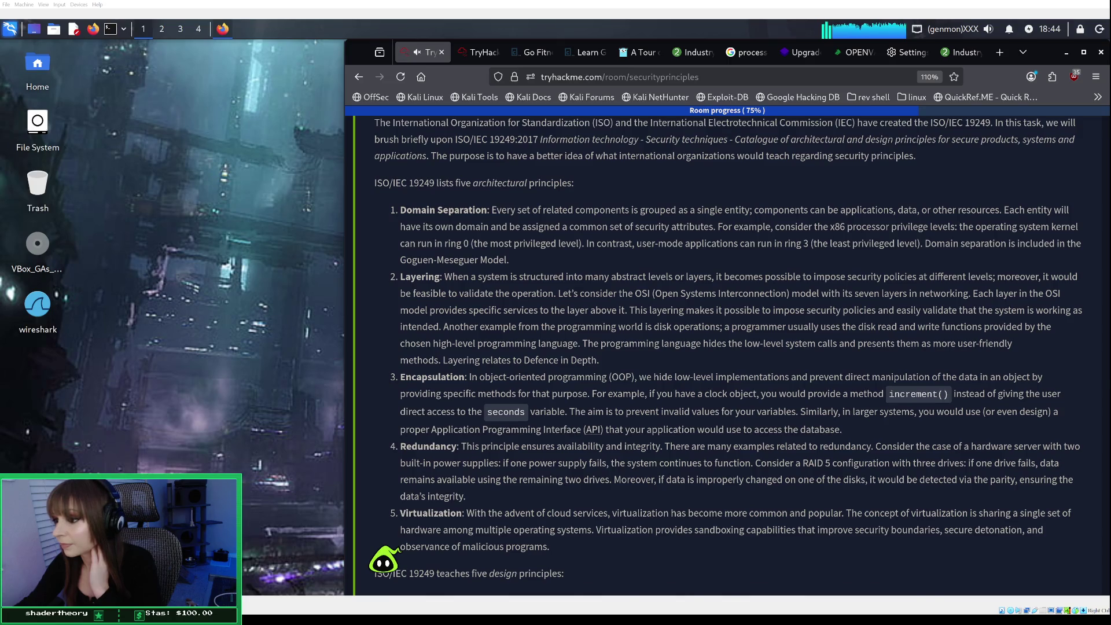
Scroll through the TryHackMe lesson text.
scroll(727, 348, "down", 2)
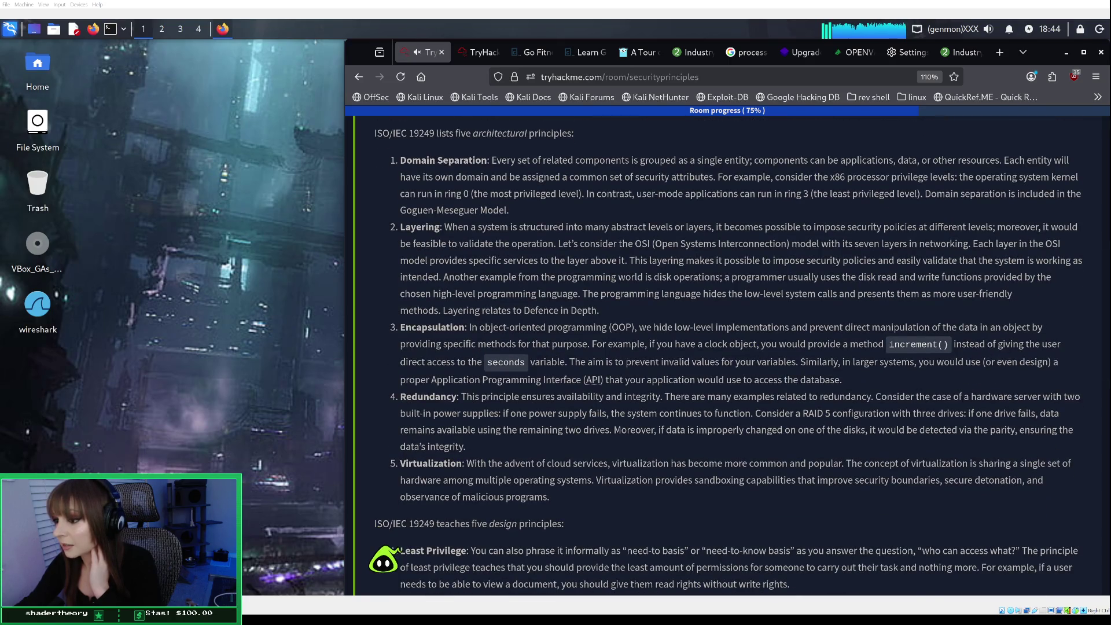
scroll(727, 347, "down", 2)
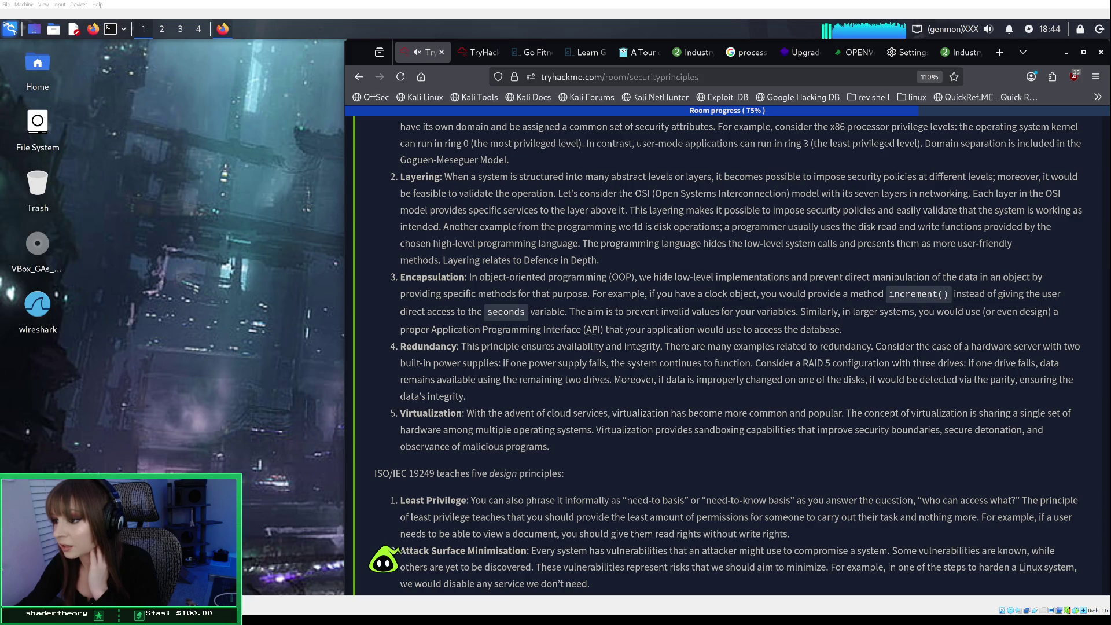
scroll(729, 354, "down", 3)
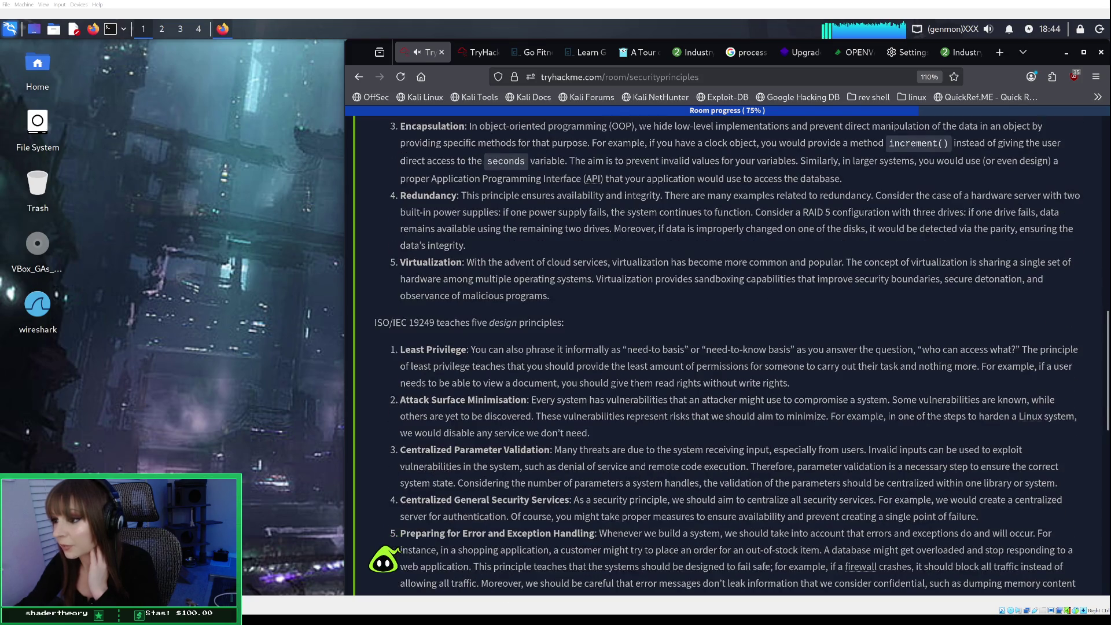
scroll(738, 356, "down", 1)
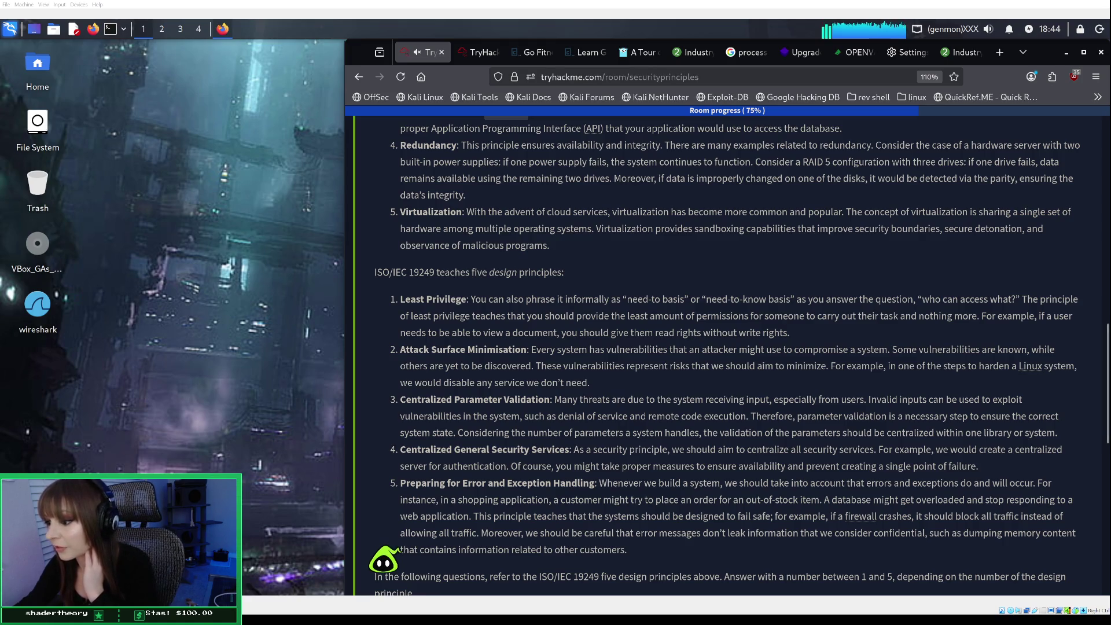
scroll(384, 558, "down", 3)
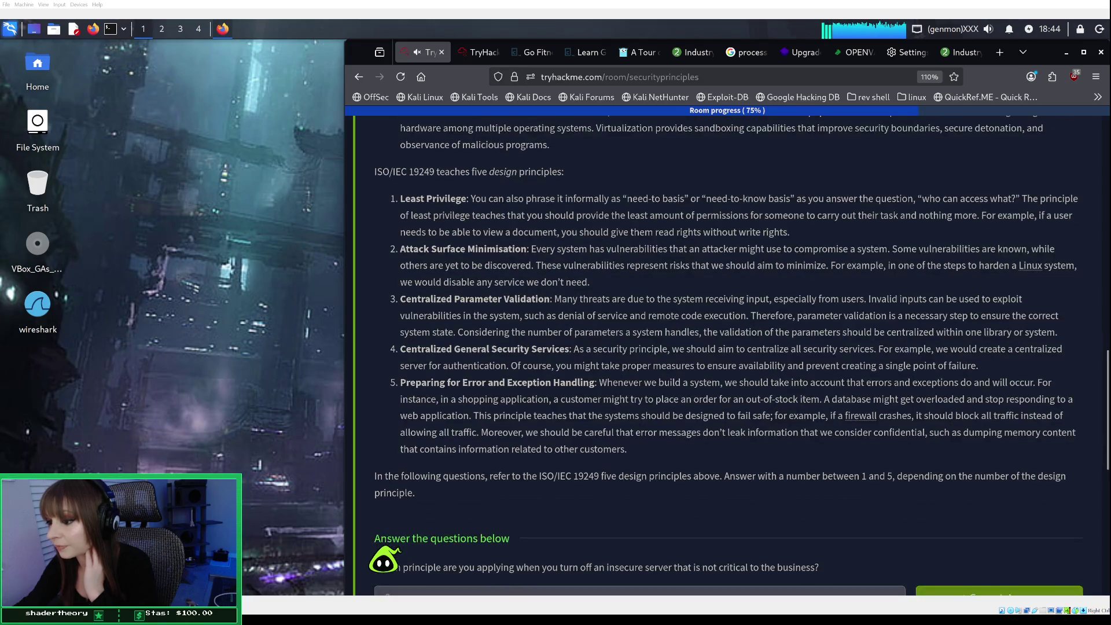
scroll(384, 558, "up", 10)
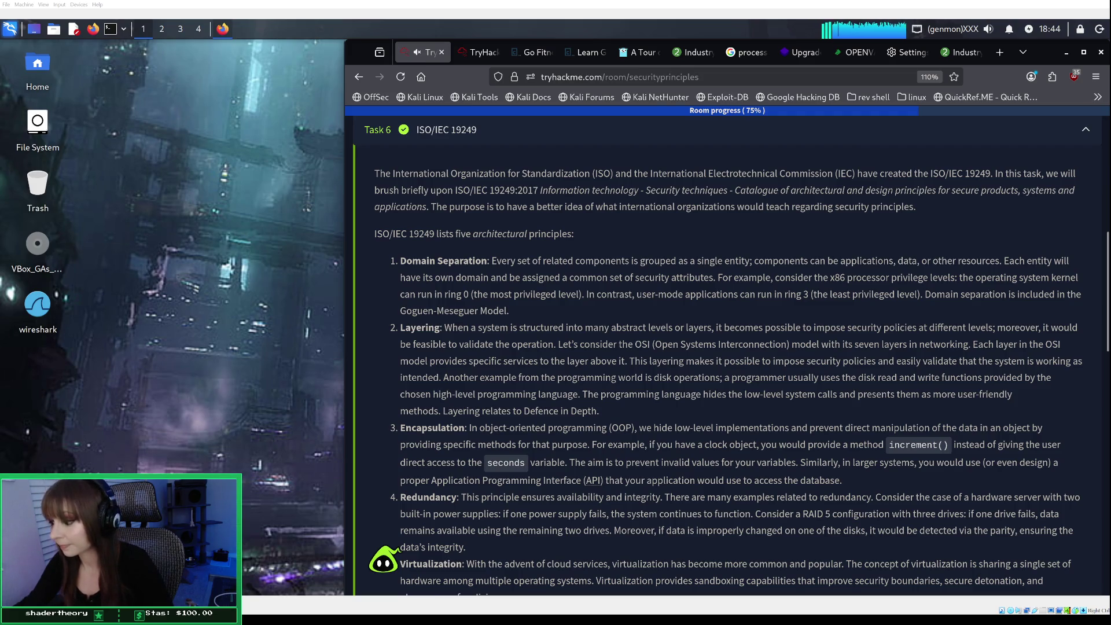
Bring up the Security Models note in Obsidian and add a new line at its end.
key("alt+Tab")
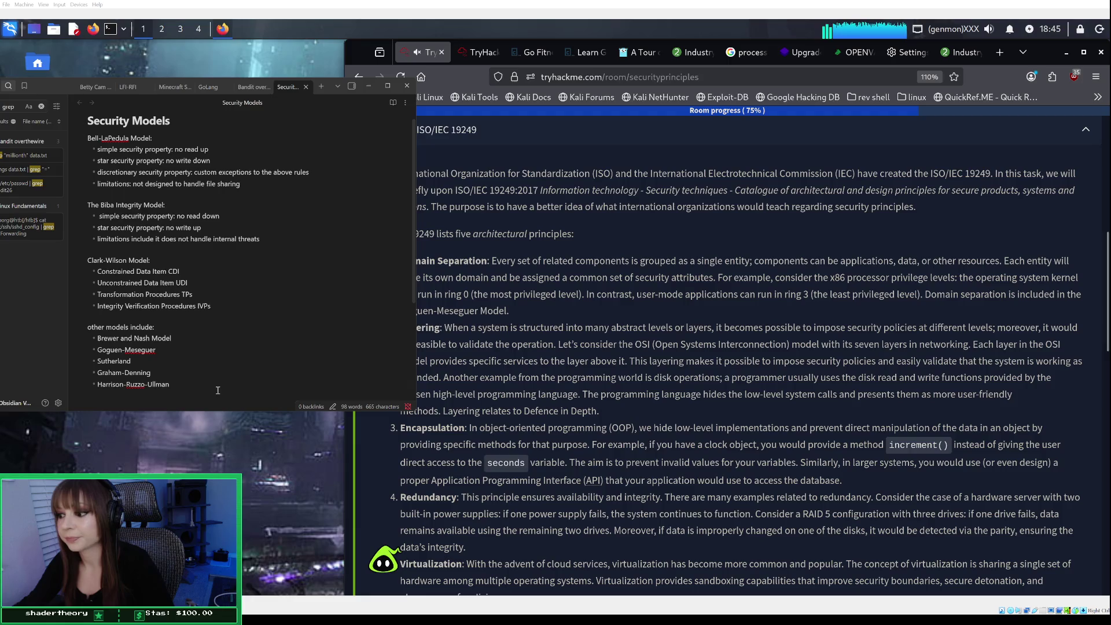
key("Return")
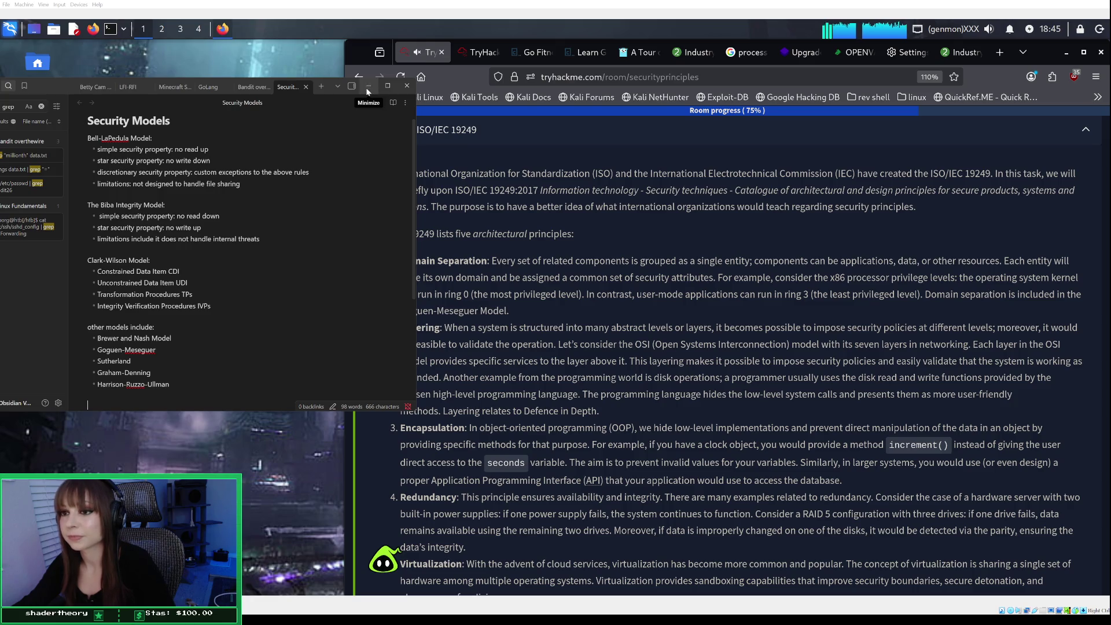
mouse_move(411, 143)
left_mouse_down()
mouse_move(408, 242)
mouse_move(411, 143)
left_mouse_up()
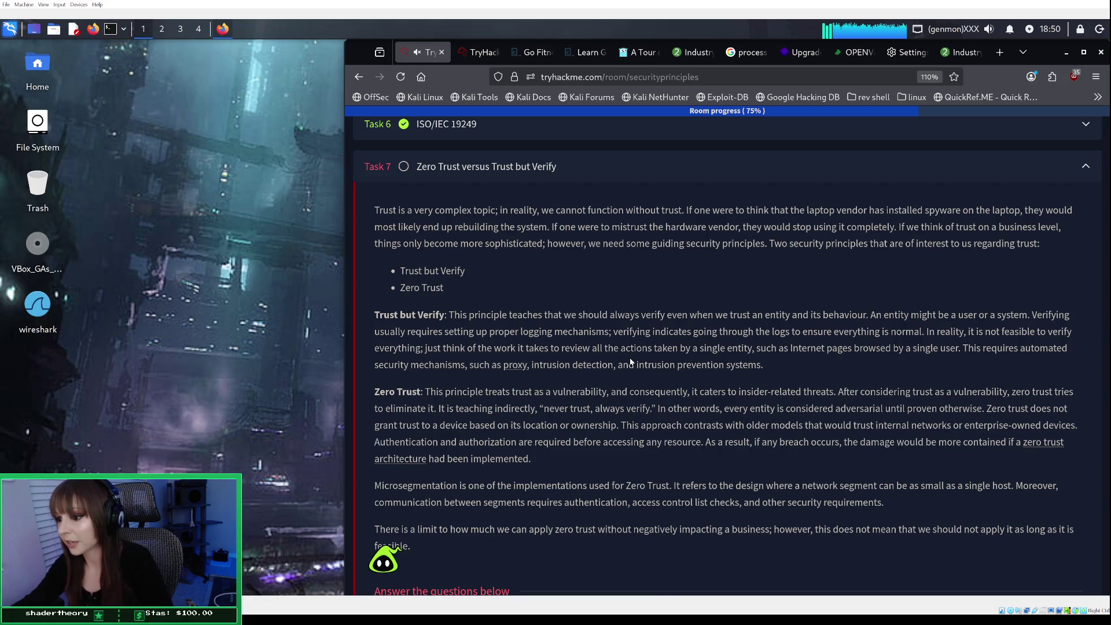
scroll(631, 362, "down", 2)
scroll(631, 362, "down", 2)
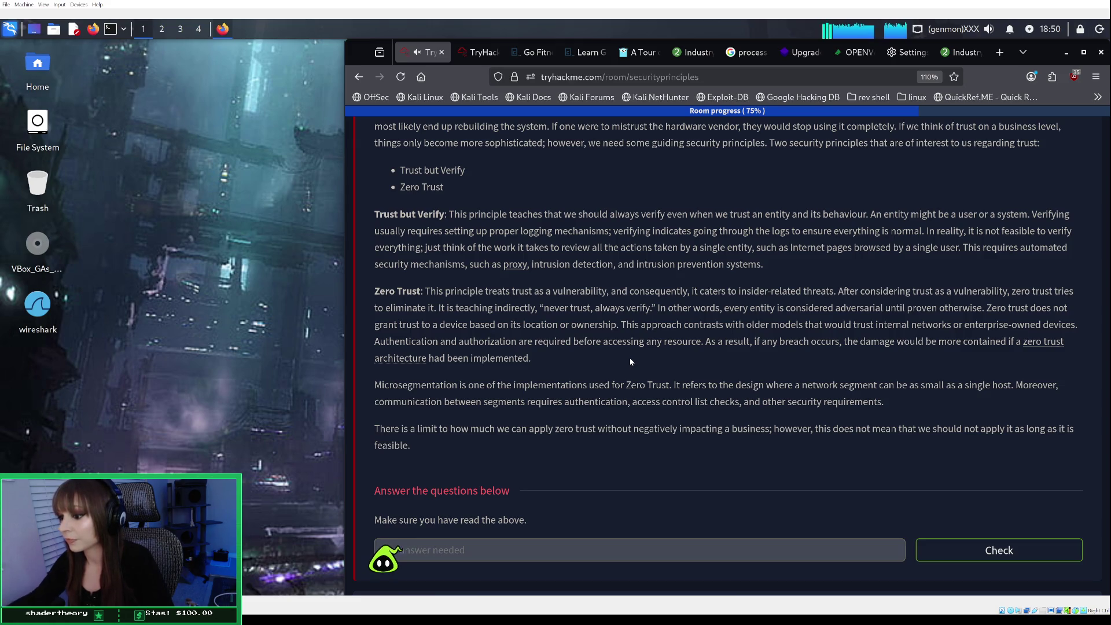
Submit Task 7's no-answer-needed question to complete it.
left_click(932, 550)
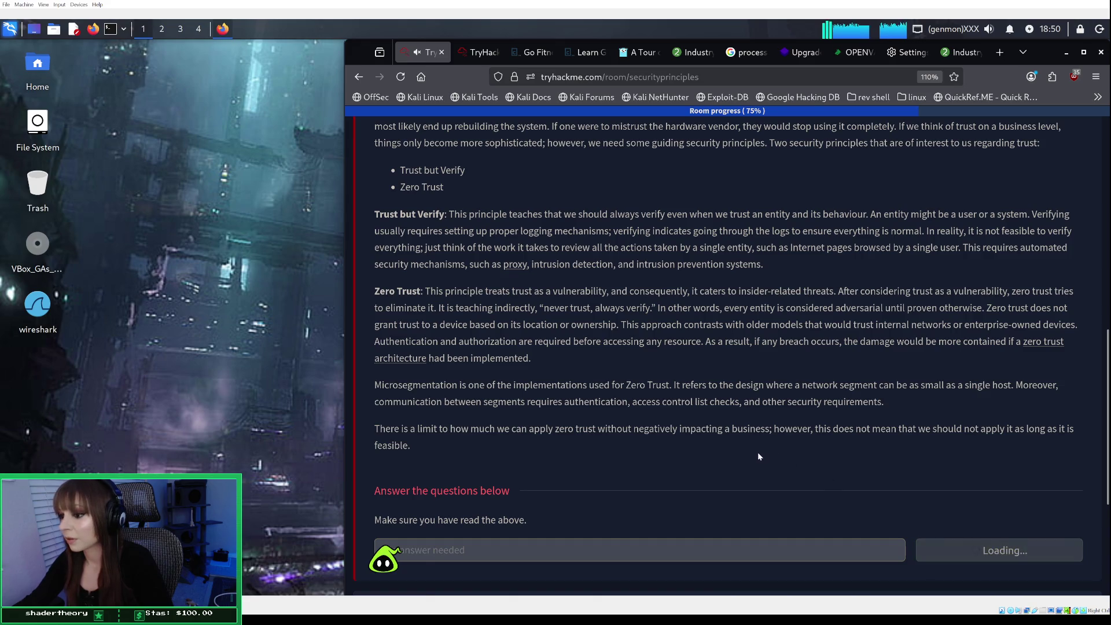
scroll(758, 452, "down", 1)
scroll(758, 454, "down", 2)
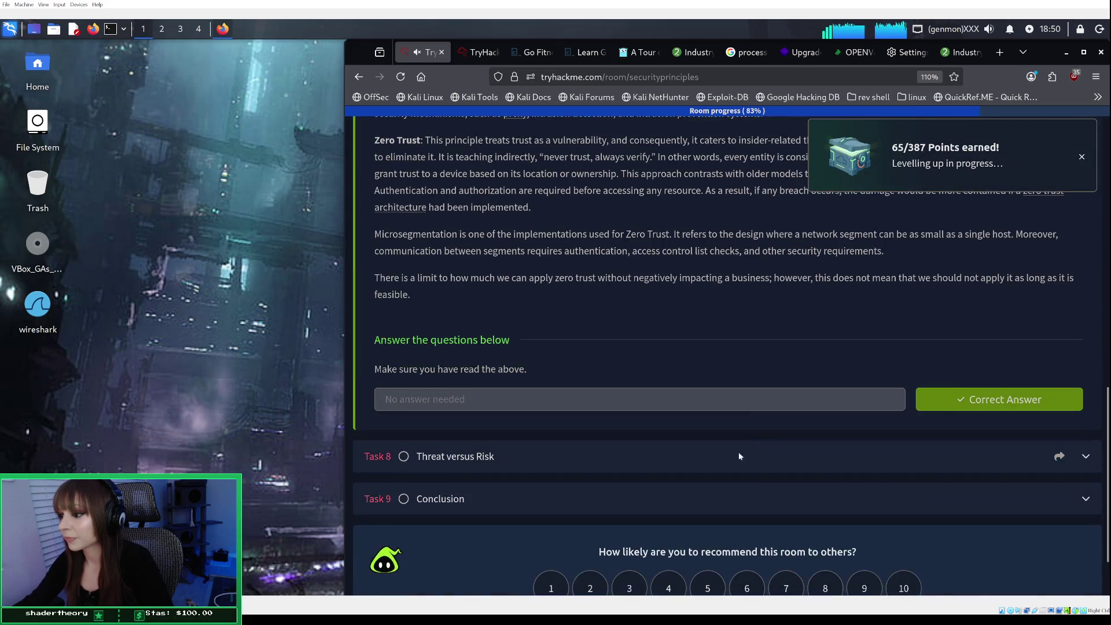
Open Task 8, Threat versus Risk, and read down to its read-confirmation question.
left_click(723, 456)
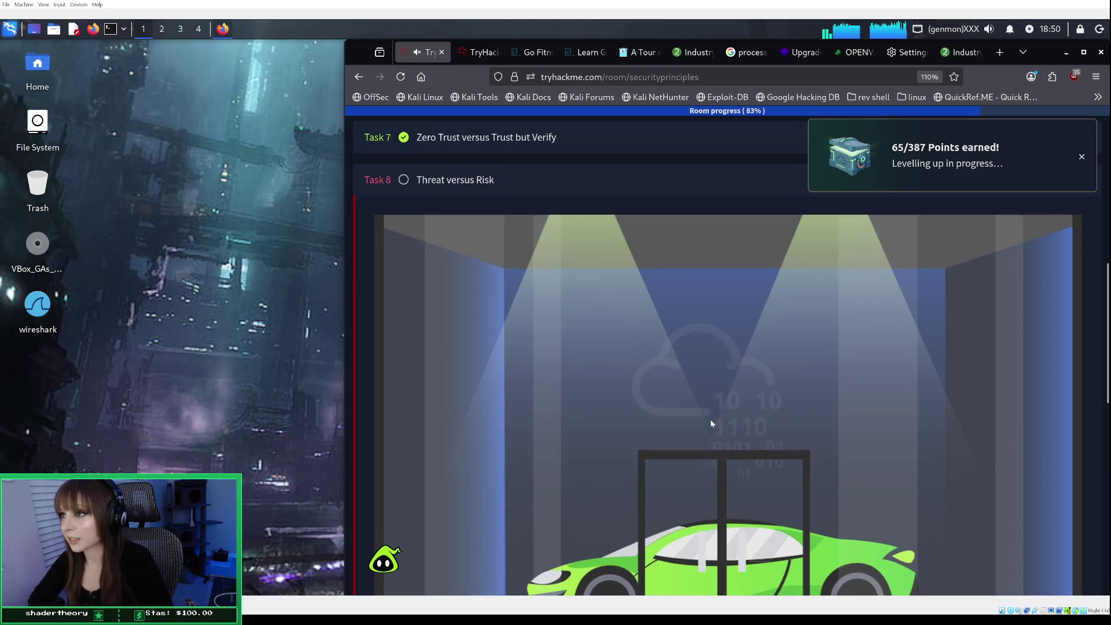
scroll(589, 446, "down", 1)
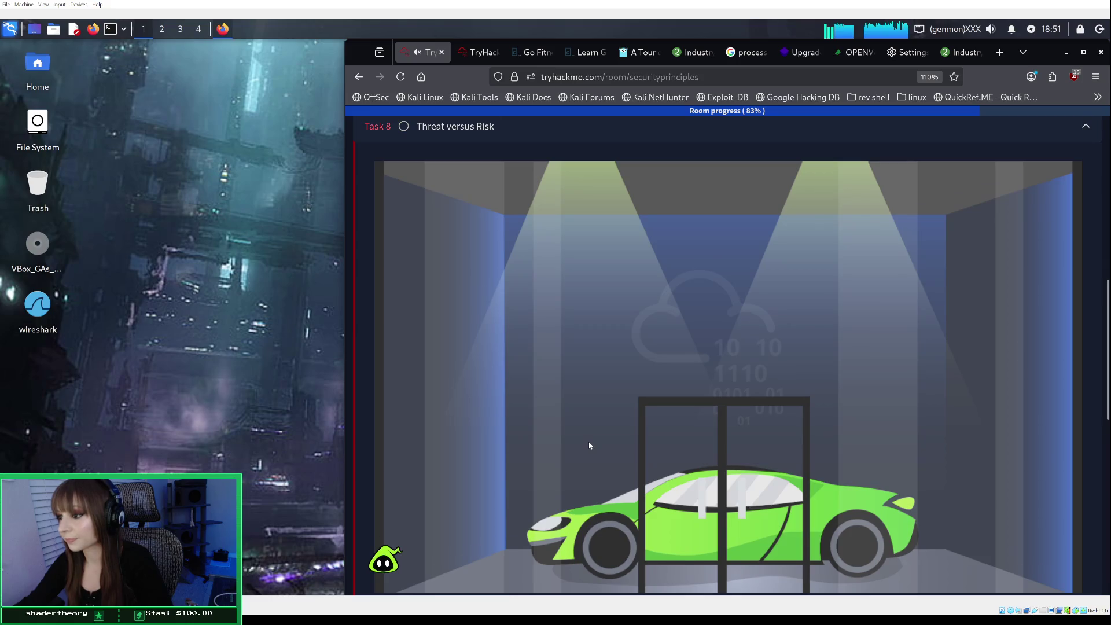
scroll(590, 445, "down", 5)
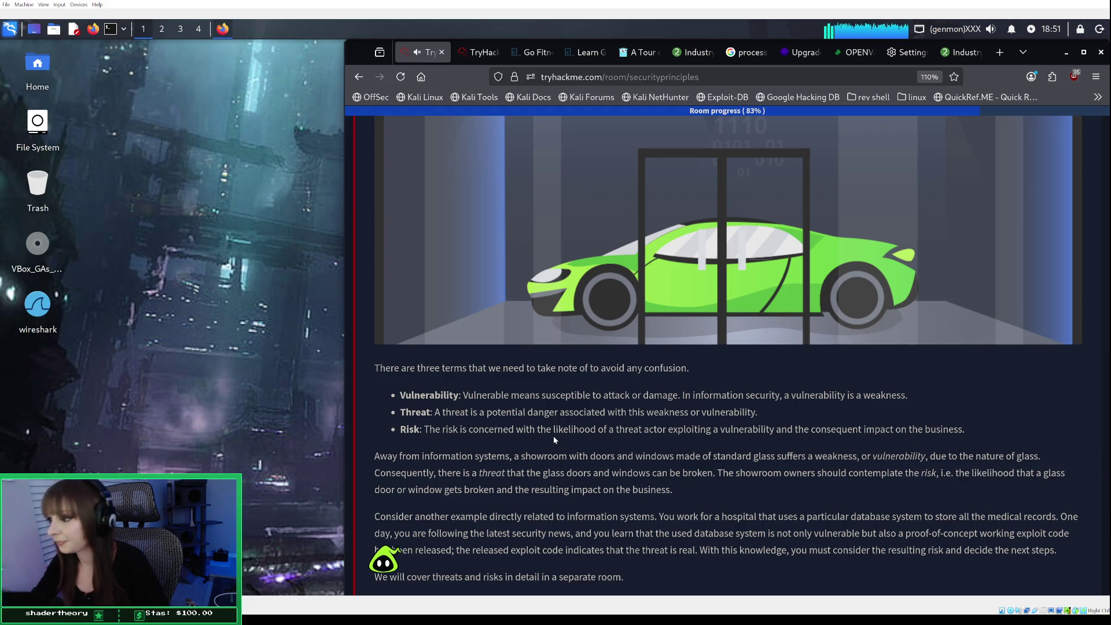
scroll(554, 435, "down", 2)
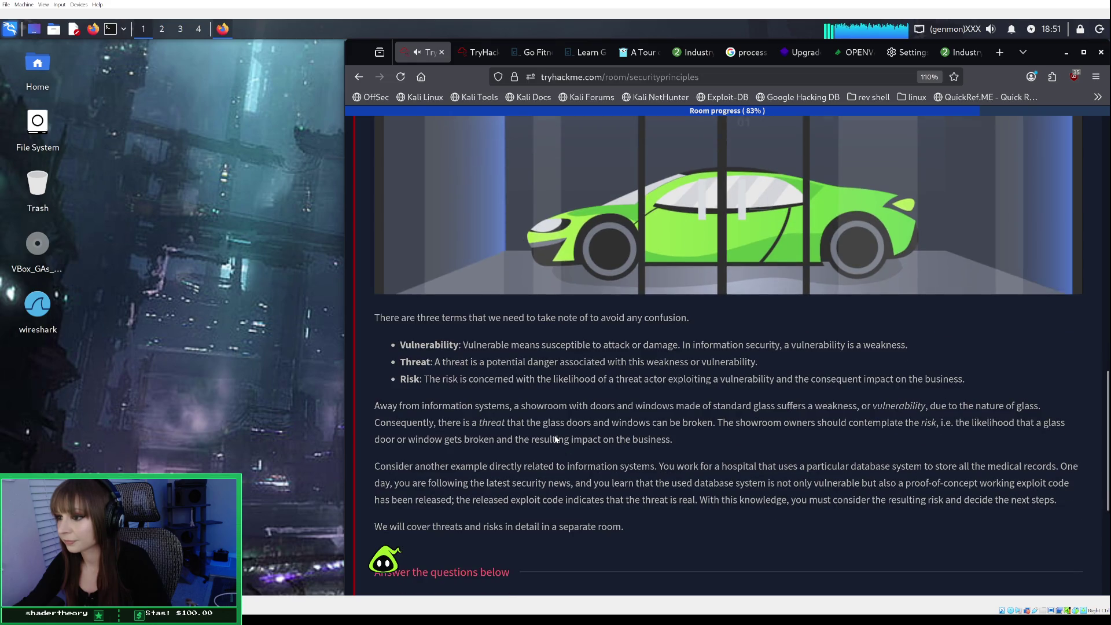
scroll(554, 439, "down", 2)
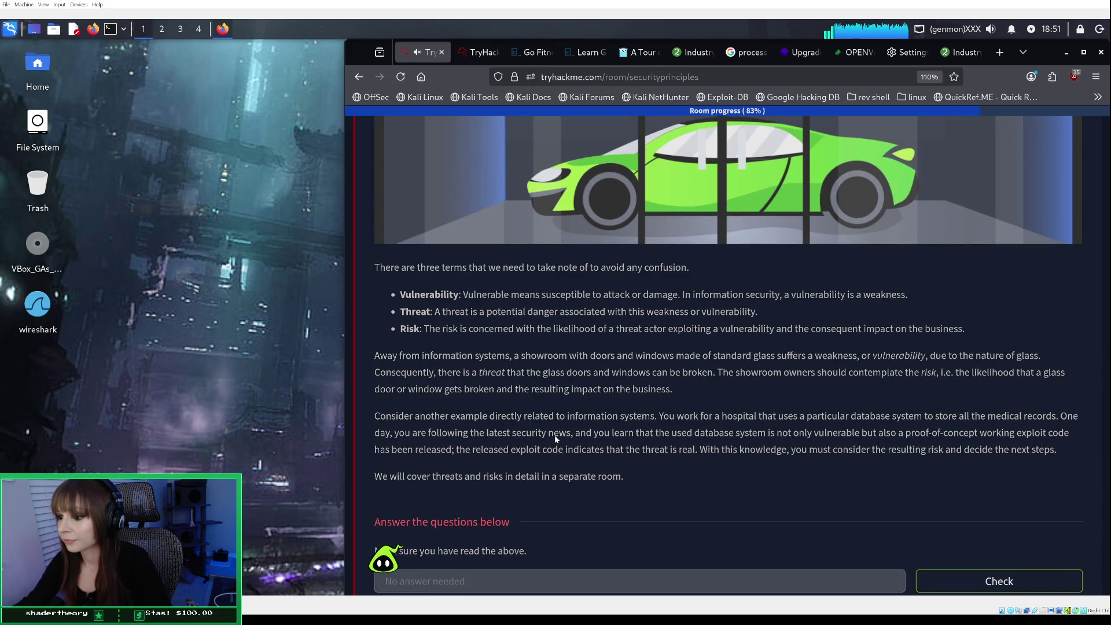
scroll(554, 438, "down", 2)
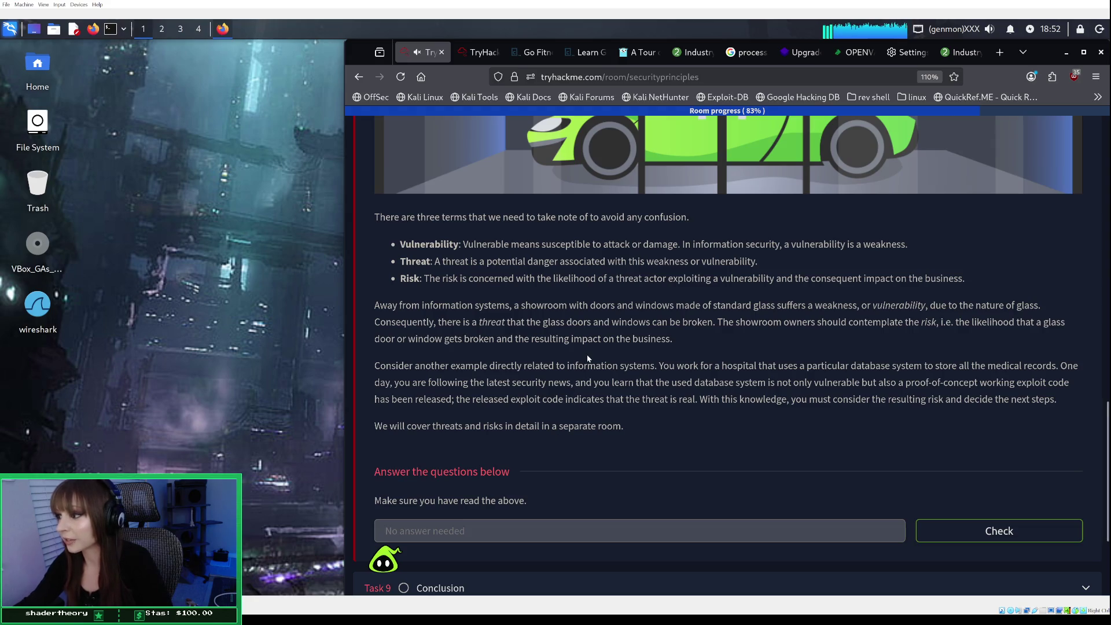
Submit Task 8's 'No answer needed' question, raising room progress to 91%.
scroll(587, 358, "down", 3)
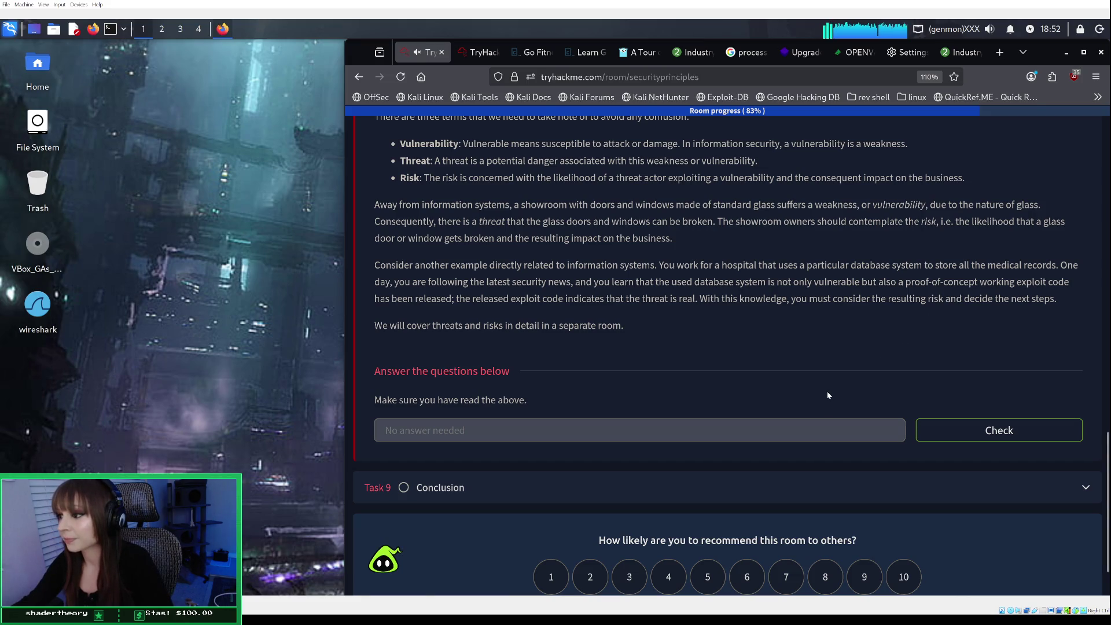
left_click(967, 423)
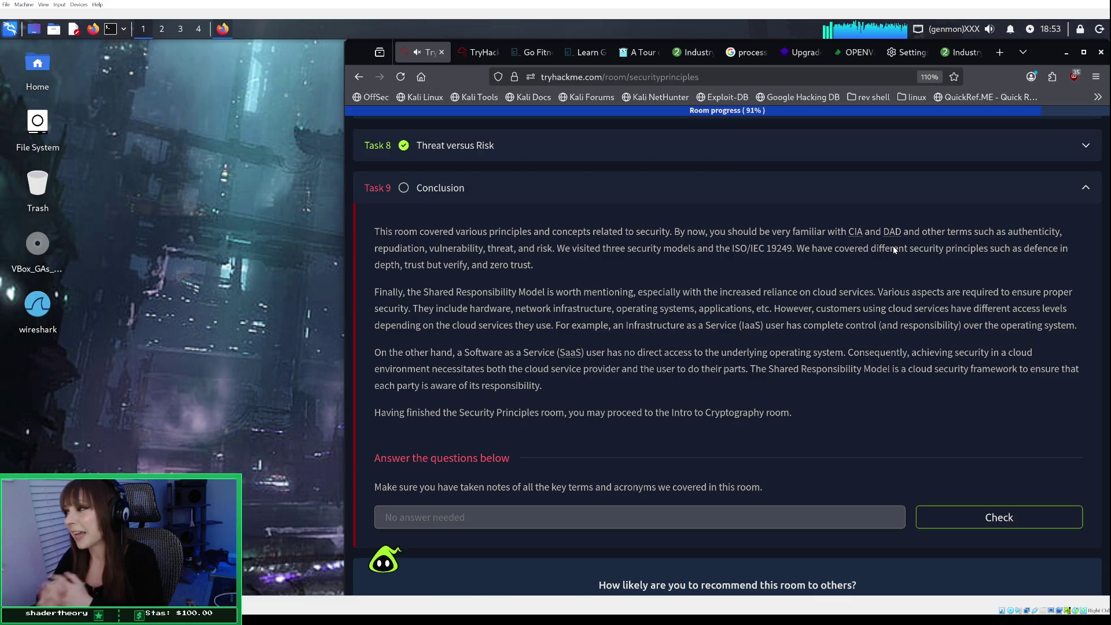
mouse_move(897, 235)
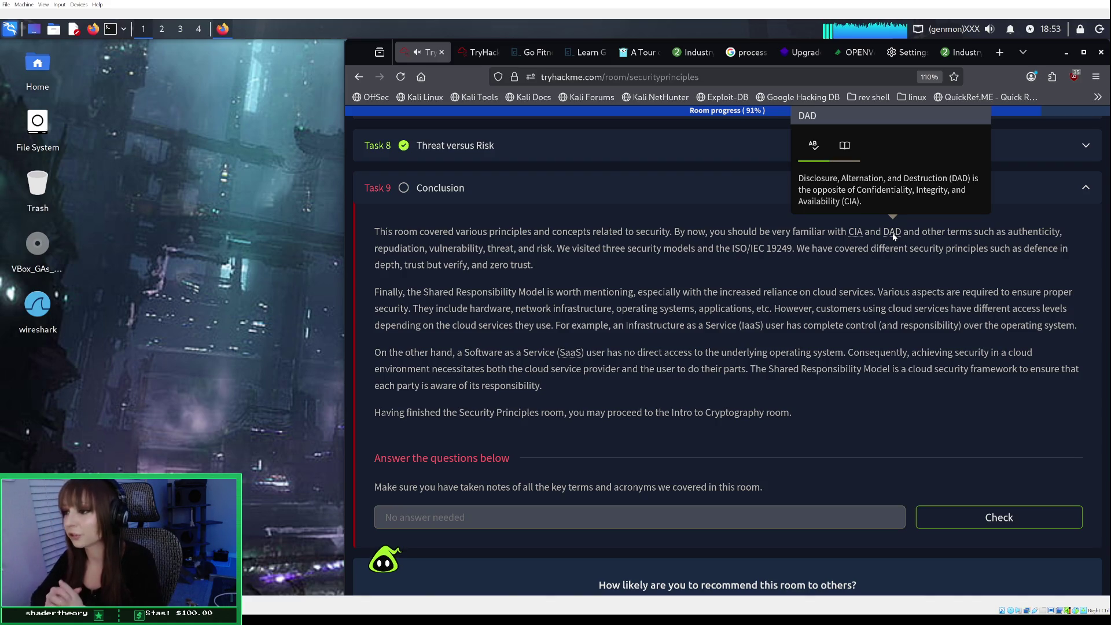
scroll(893, 236, "down", 1)
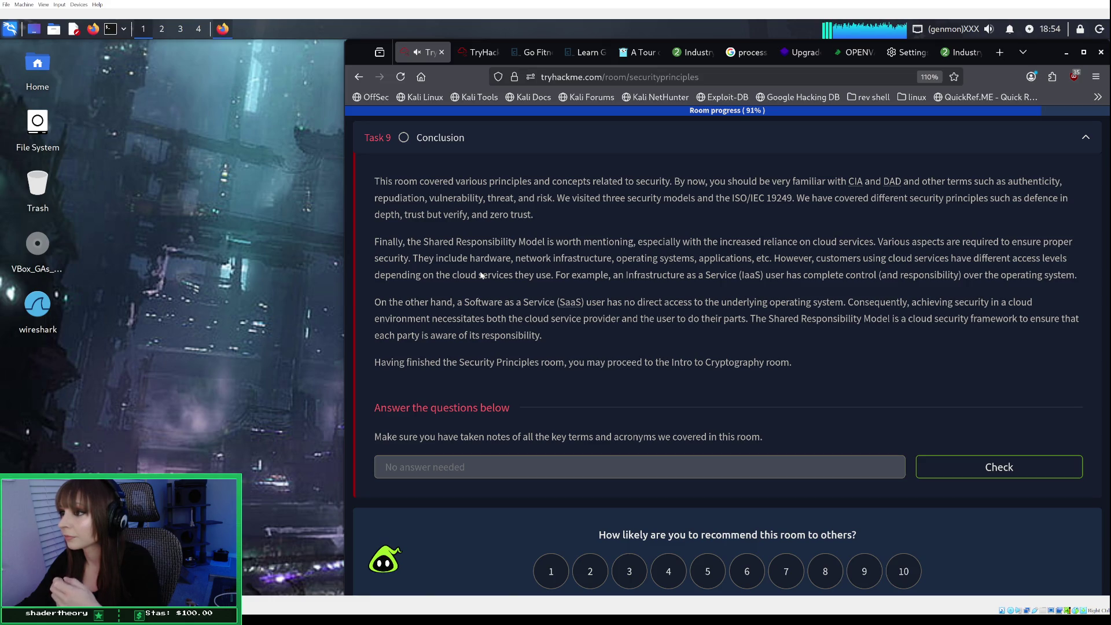
scroll(480, 272, "up", 1)
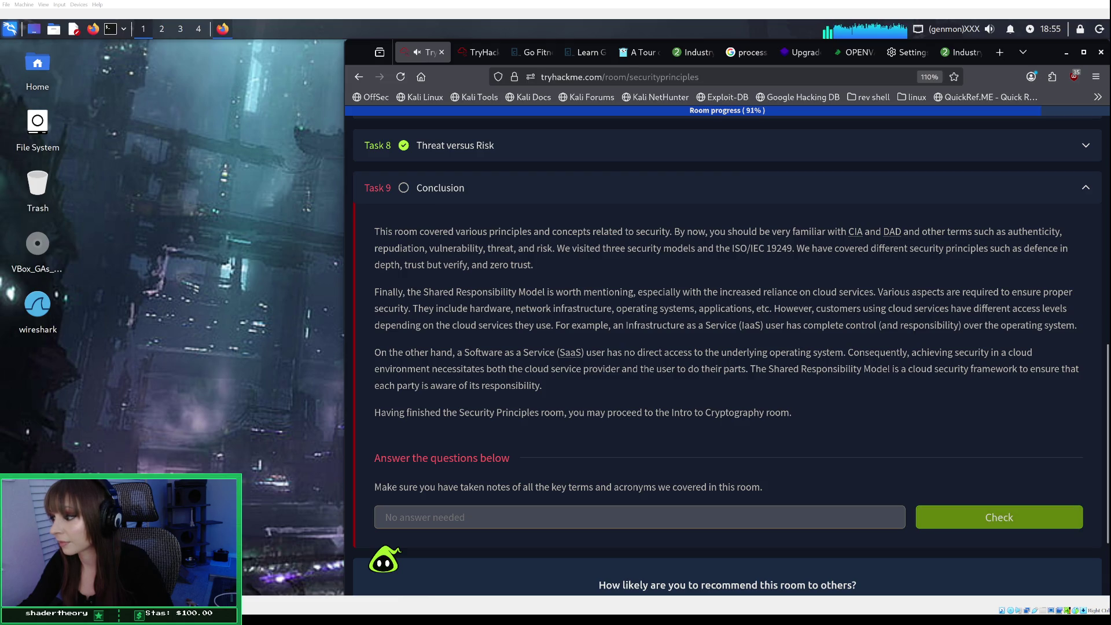
Submit the Task 9 Conclusion question to finish Security Principles, then go to the dashboard.
left_click(961, 516)
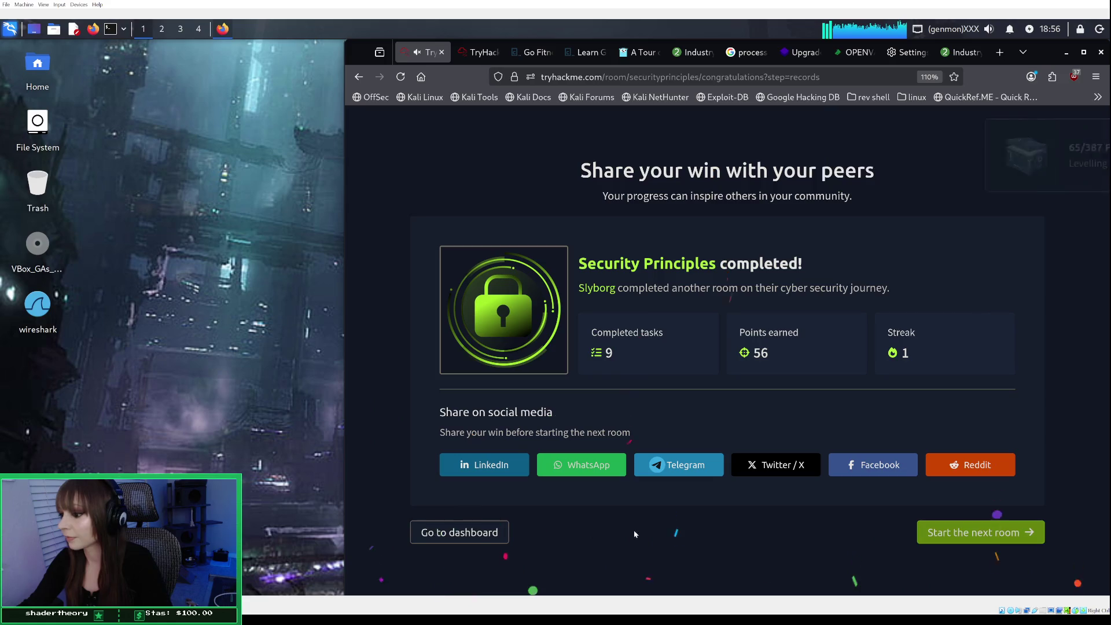
left_click(481, 537)
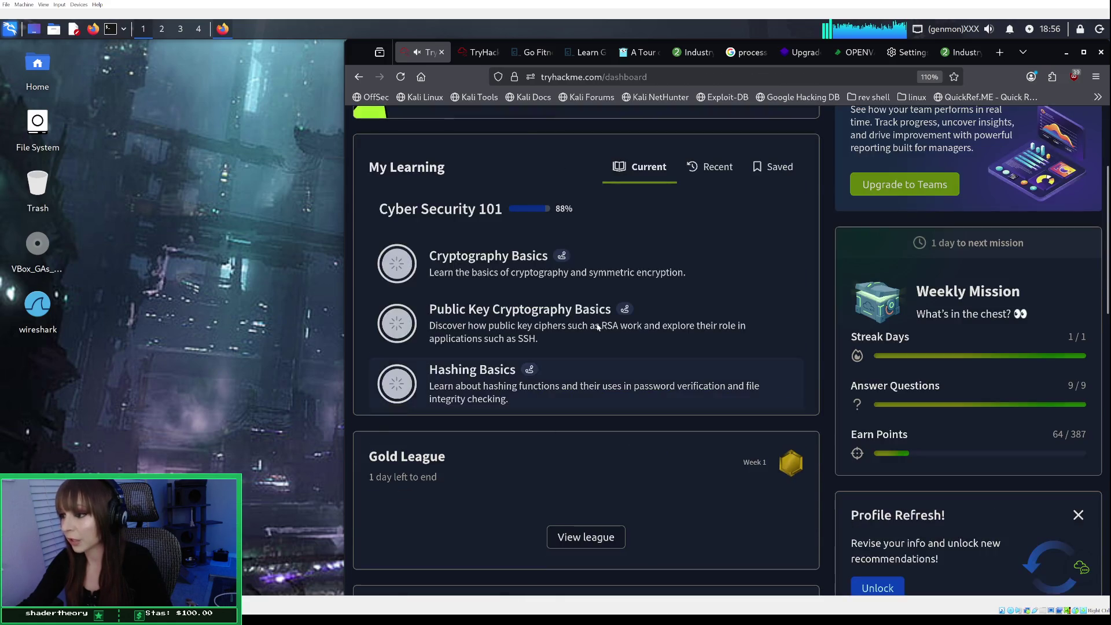
Browse My Learning on the dashboard and open the Cyber Security 101 path overview.
scroll(590, 336, "down", 1)
scroll(589, 337, "down", 2)
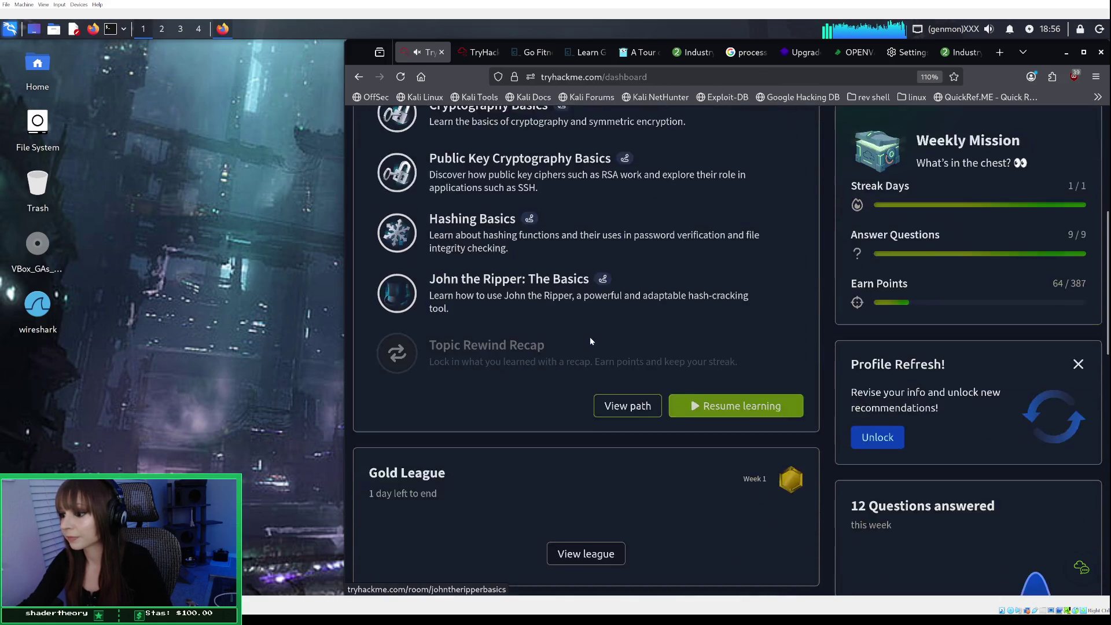
scroll(589, 337, "down", 5)
scroll(604, 238, "up", 6)
scroll(608, 232, "up", 3)
scroll(595, 287, "up", 3)
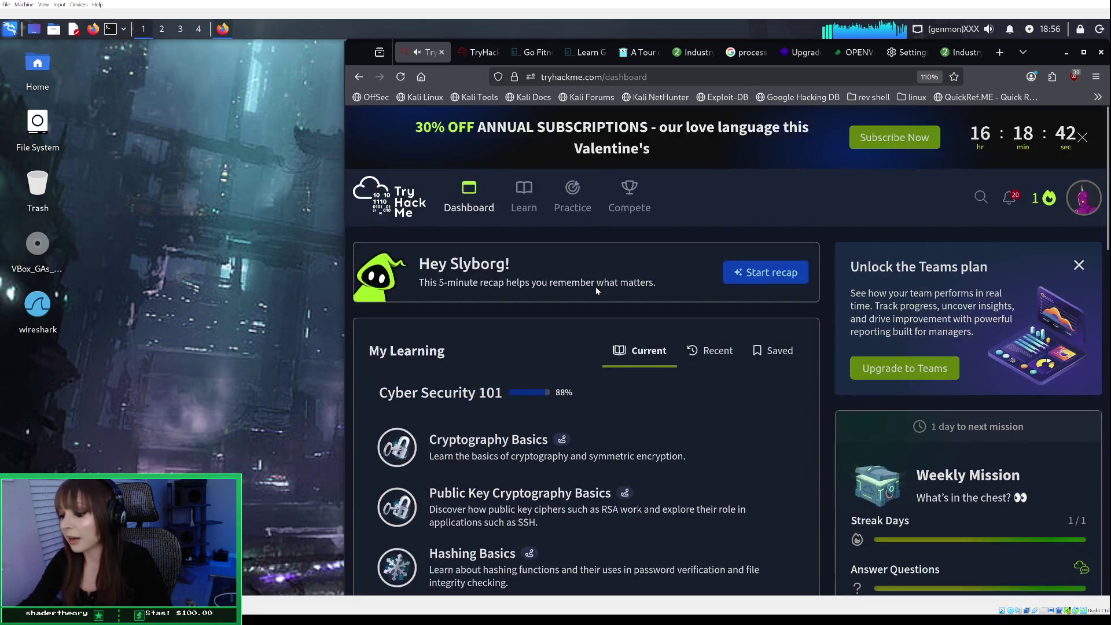
scroll(632, 395, "down", 2)
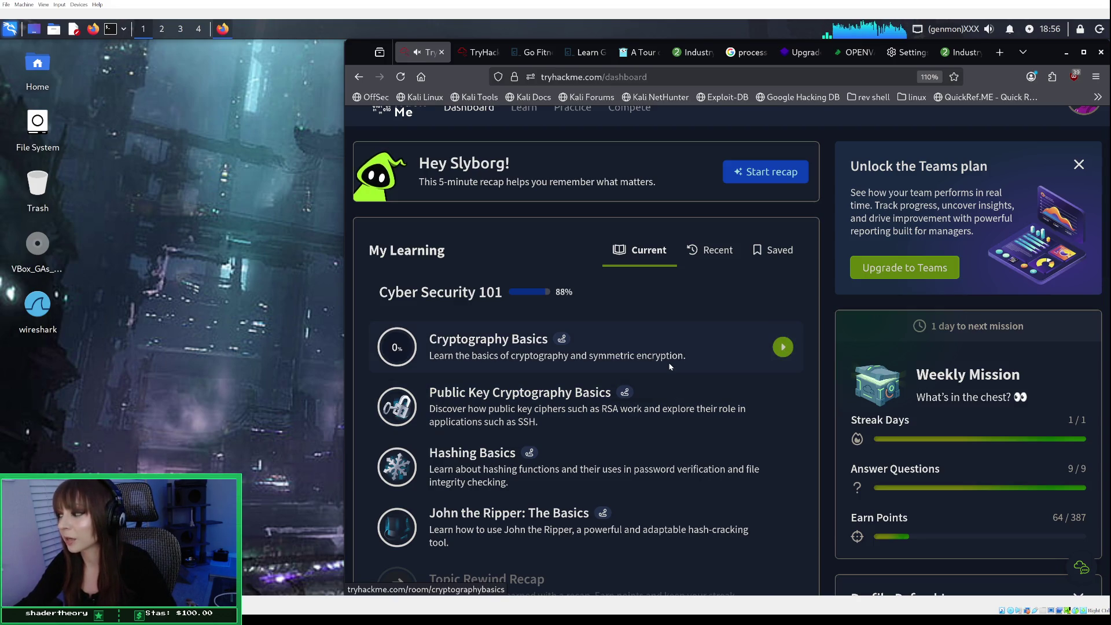
scroll(669, 366, "down", 1)
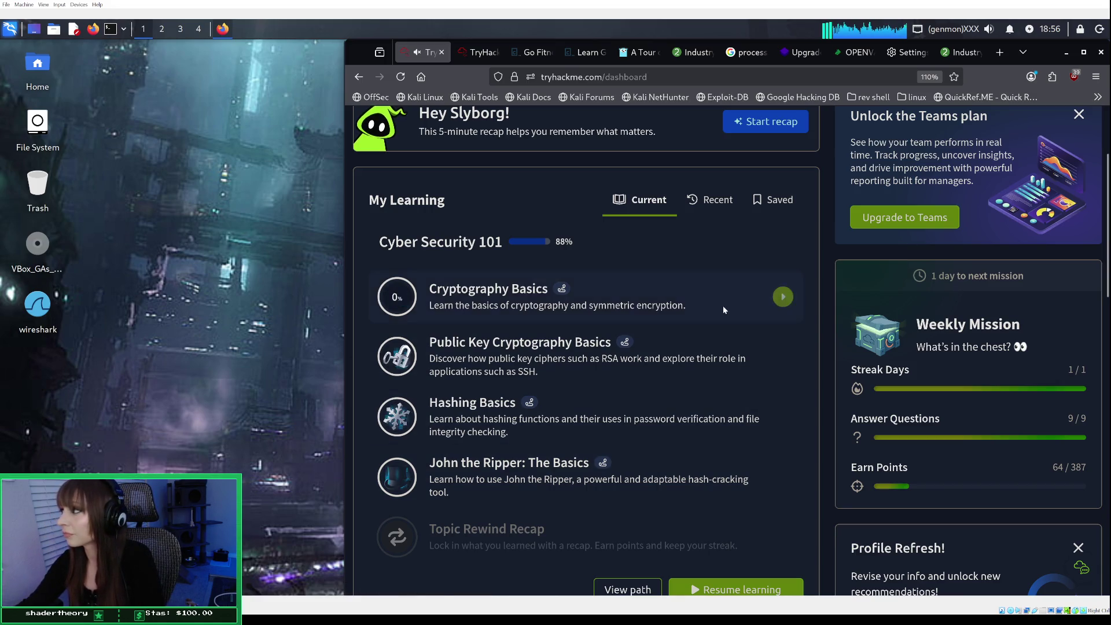
scroll(723, 310, "up", 5)
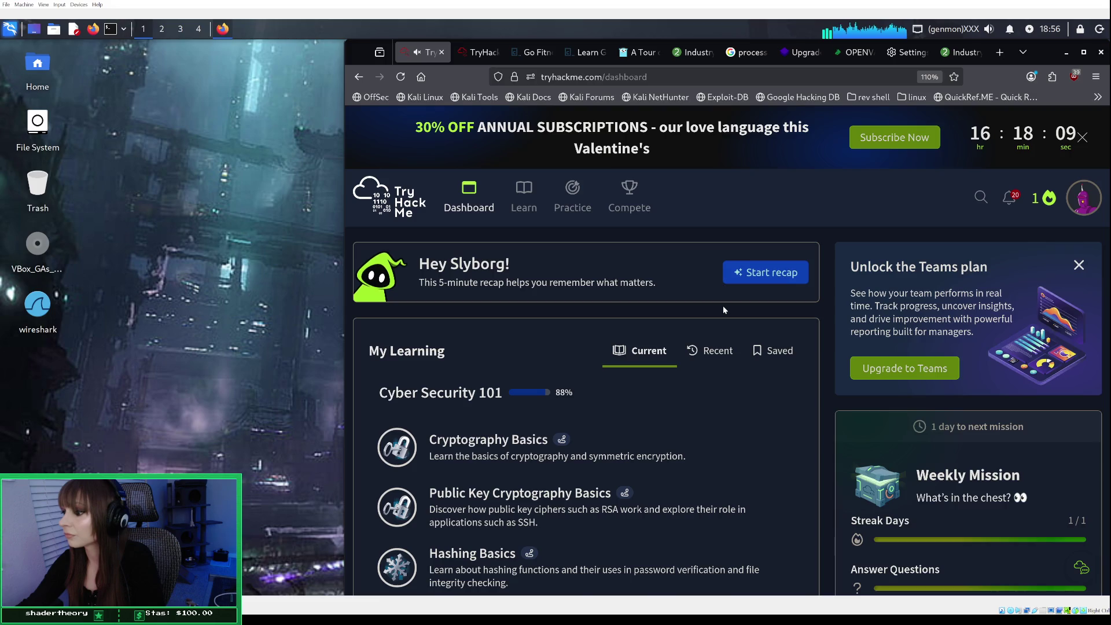
scroll(723, 310, "down", 7)
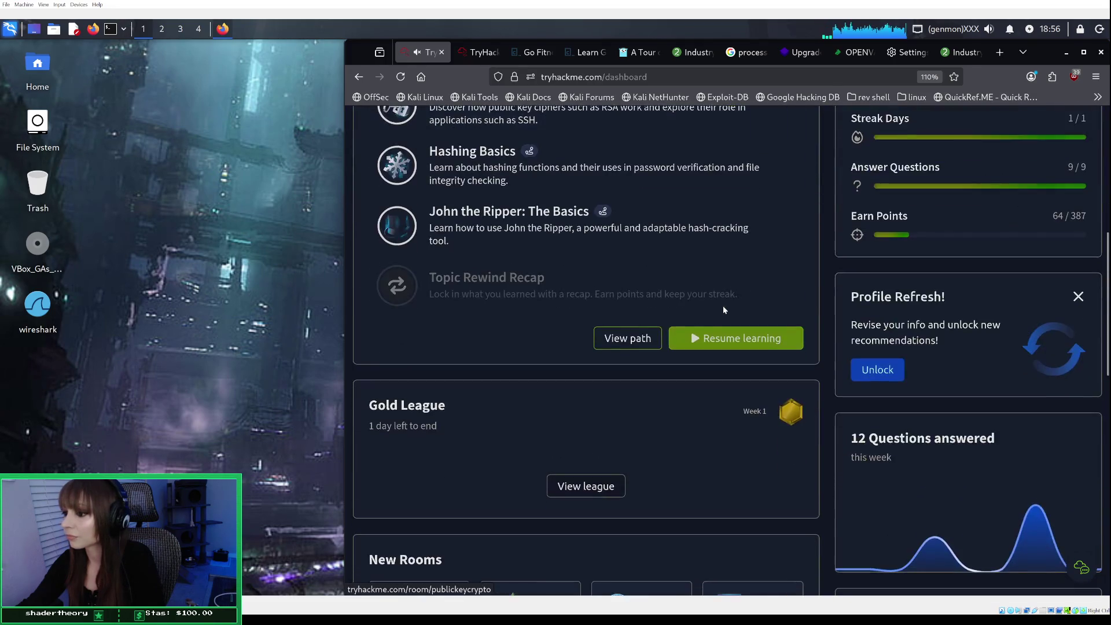
left_click(633, 338)
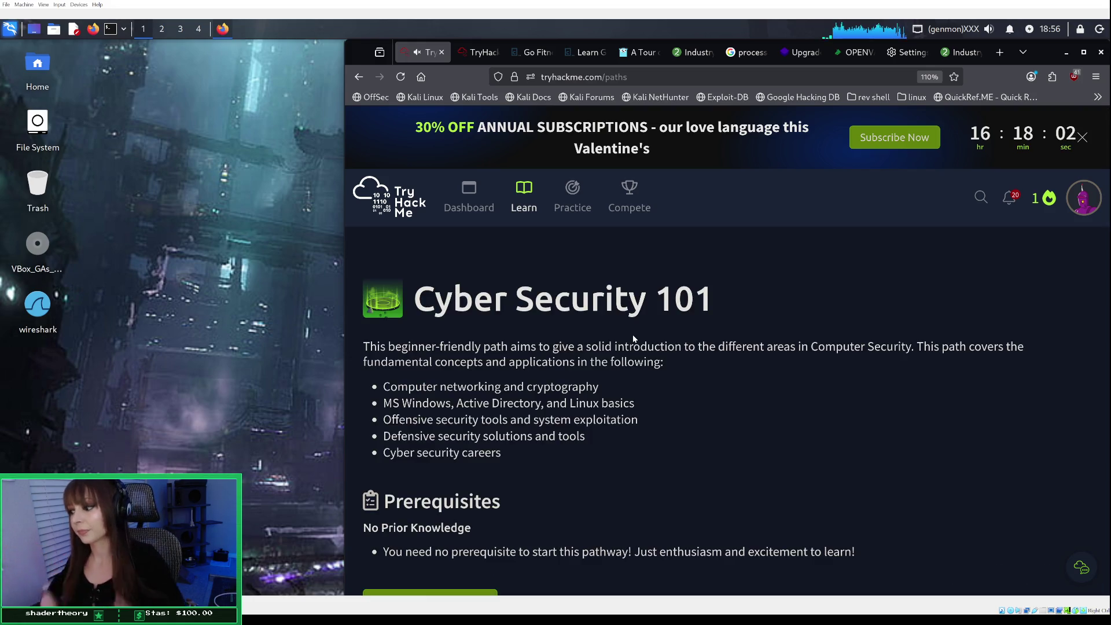
Scroll the Cyber Security 101 path to modules from Web Hacking through OWASP Top 10 (2025).
scroll(636, 373, "down", 5)
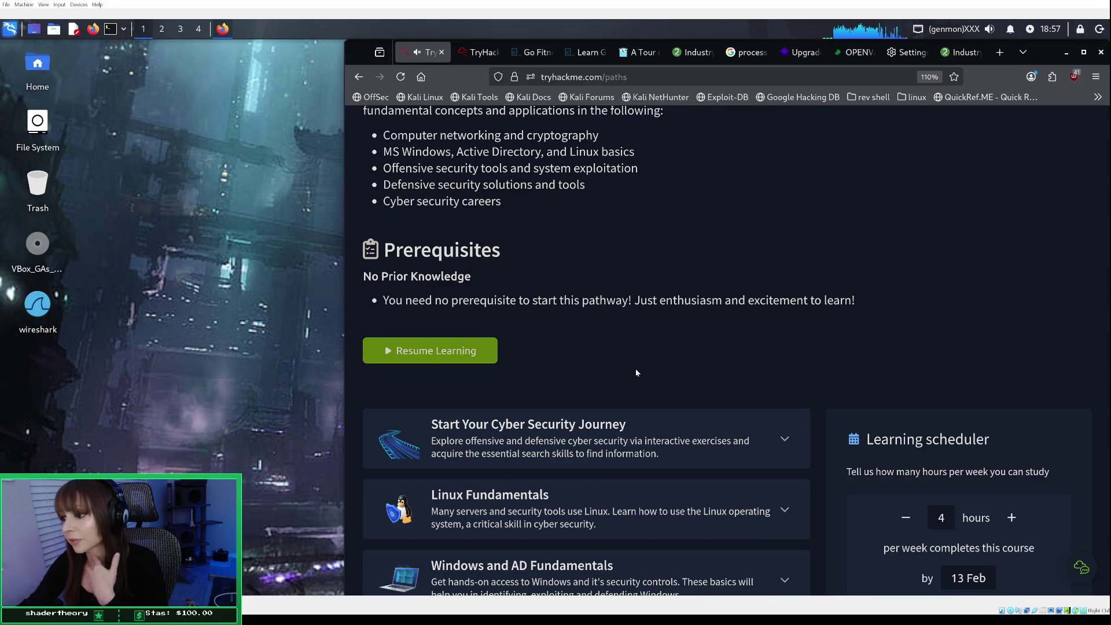
scroll(636, 372, "down", 1)
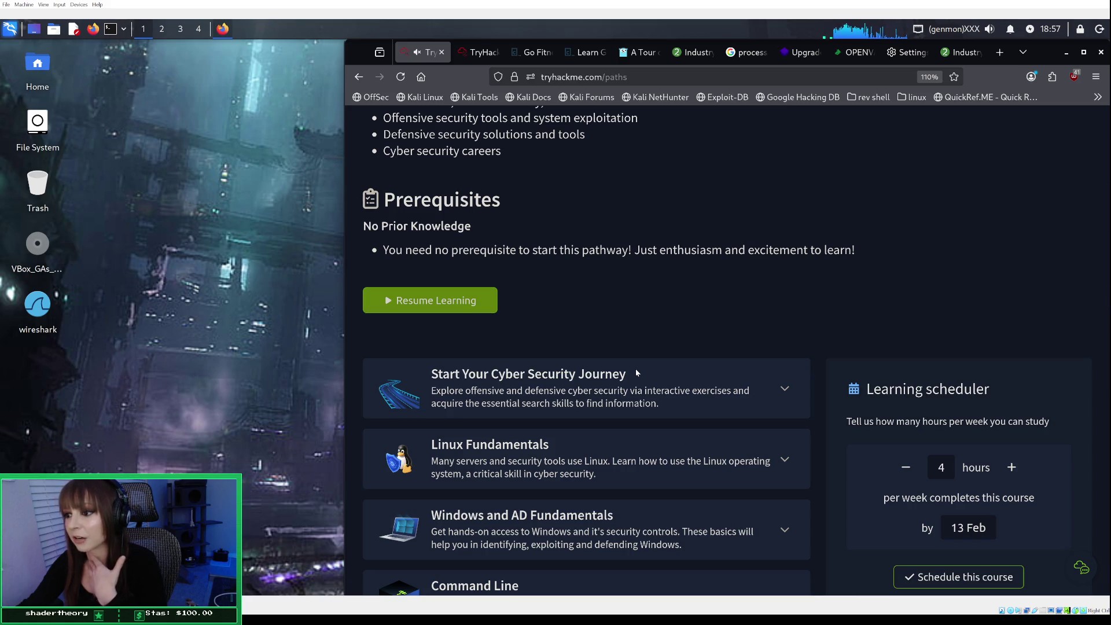
scroll(635, 369, "down", 7)
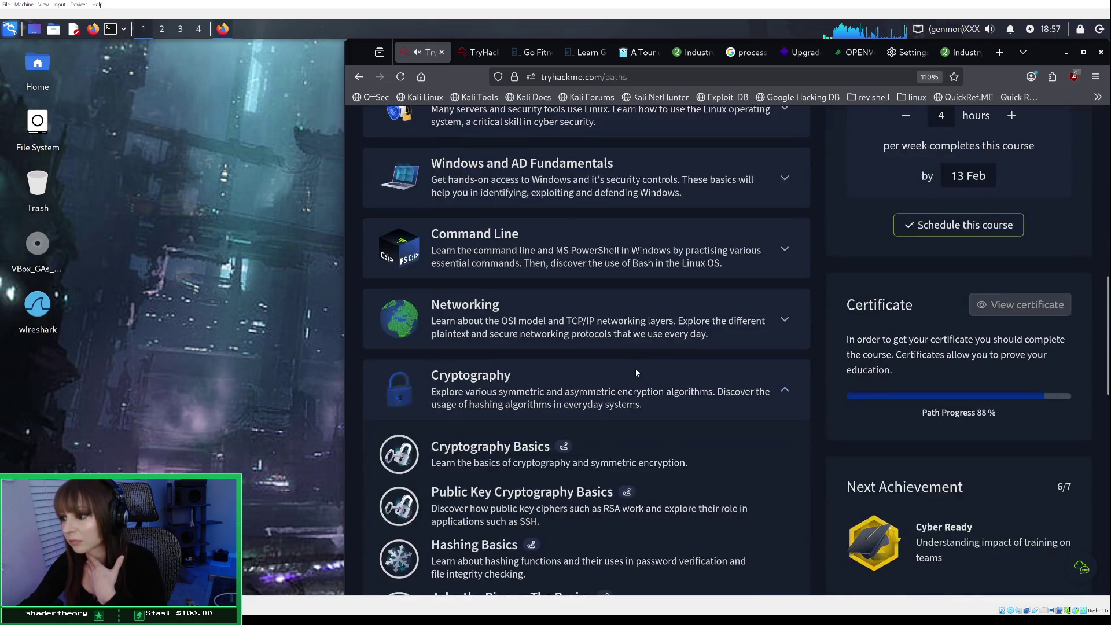
scroll(636, 372, "down", 3)
scroll(636, 372, "down", 1)
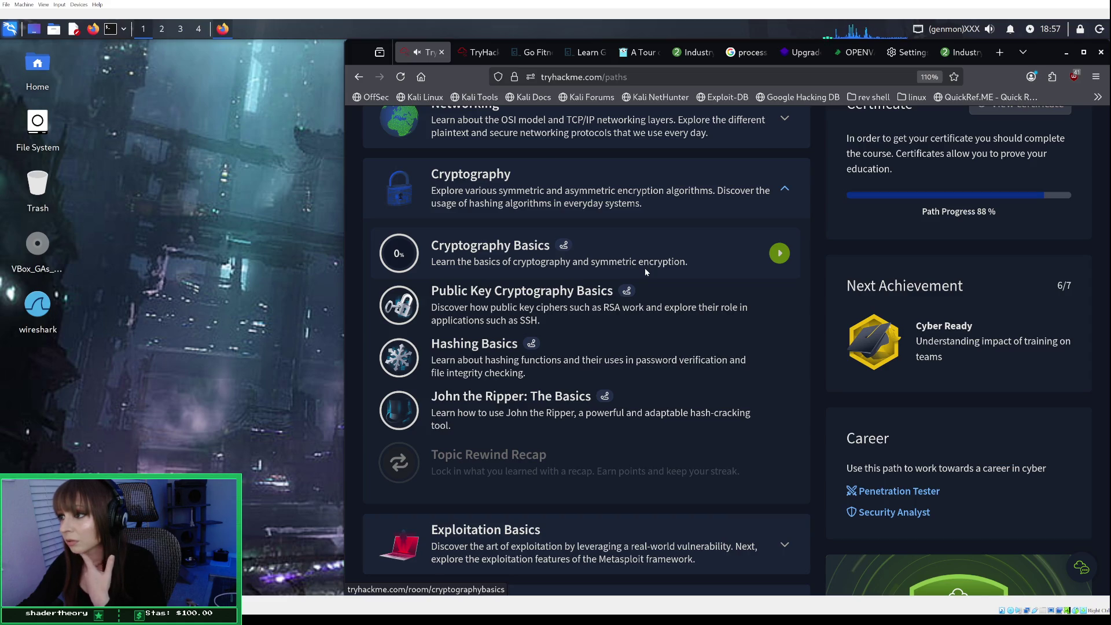
scroll(644, 268, "down", 5)
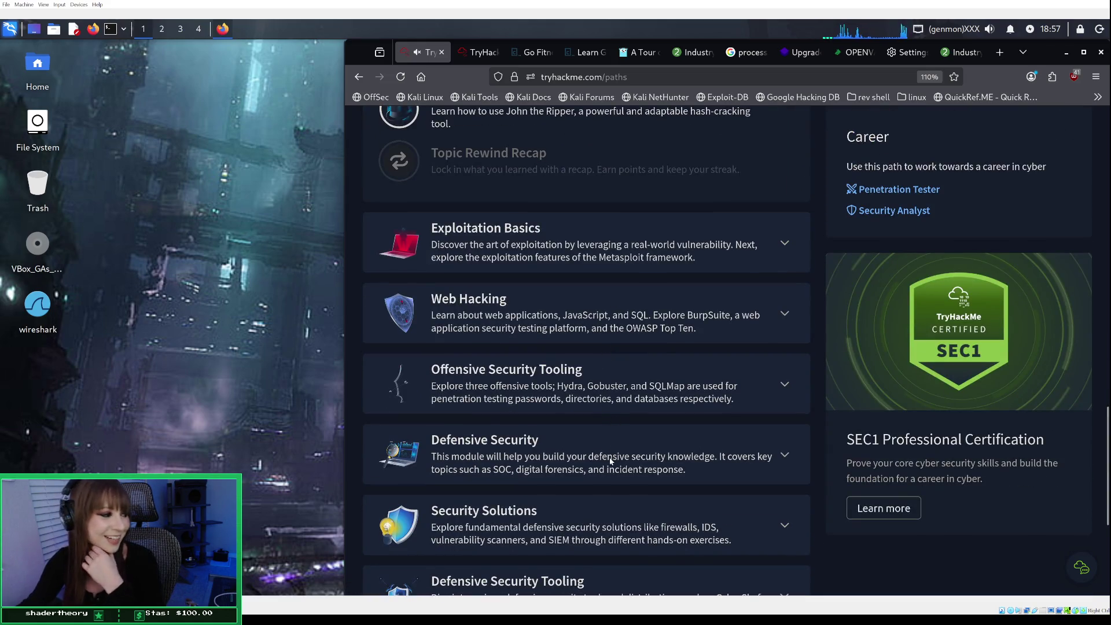
scroll(651, 463, "down", 3)
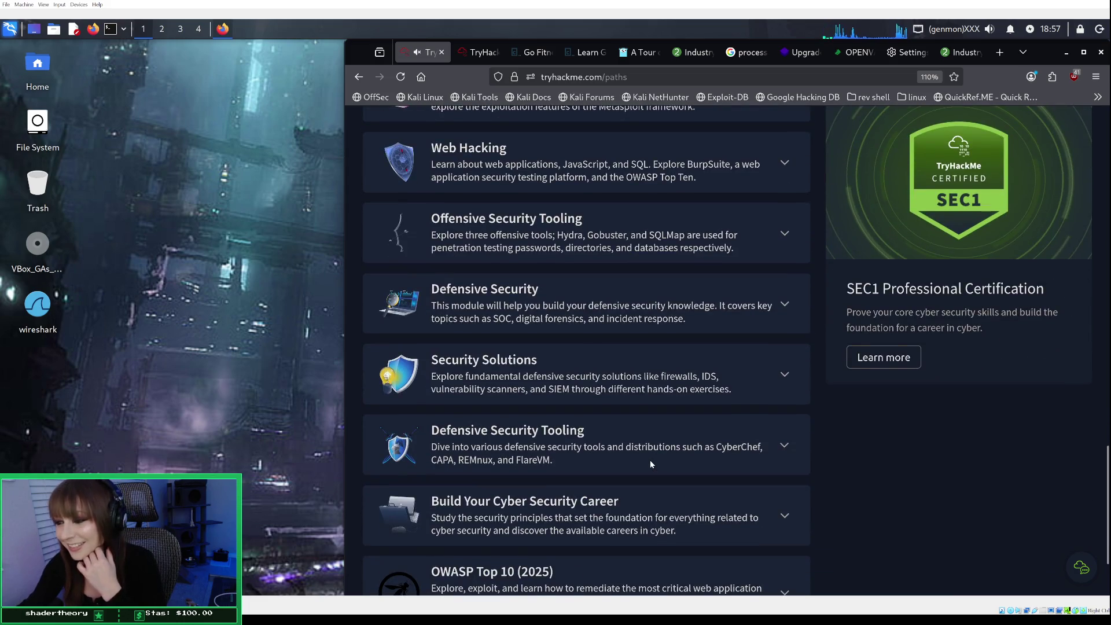
scroll(650, 463, "down", 2)
Expand the Build Your Cyber Security Career module to list its rooms.
left_click(623, 422)
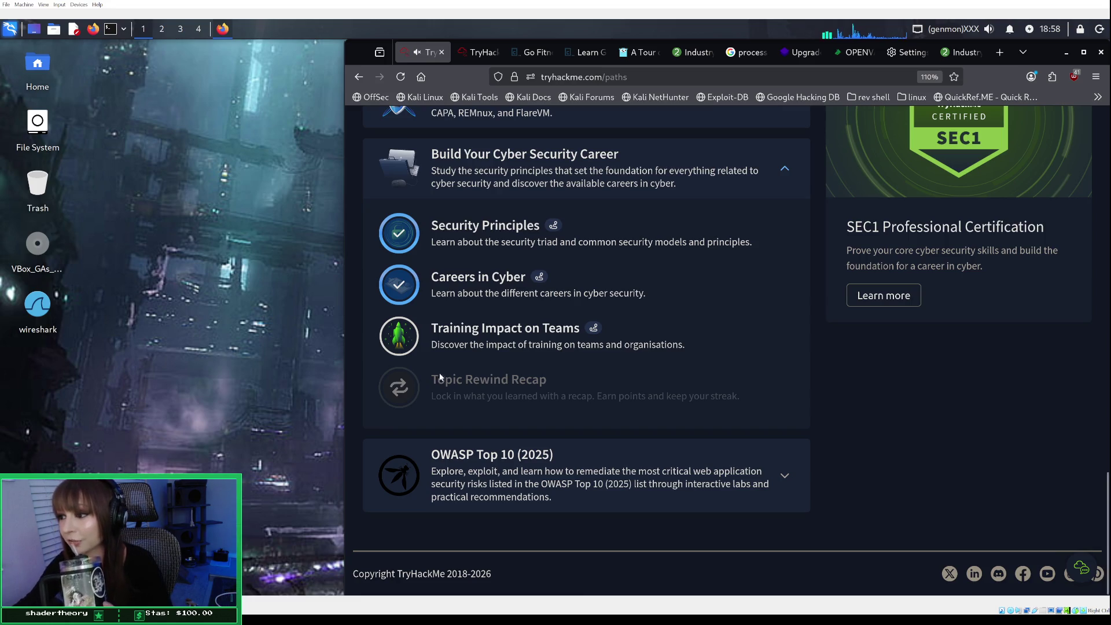
left_click(510, 336)
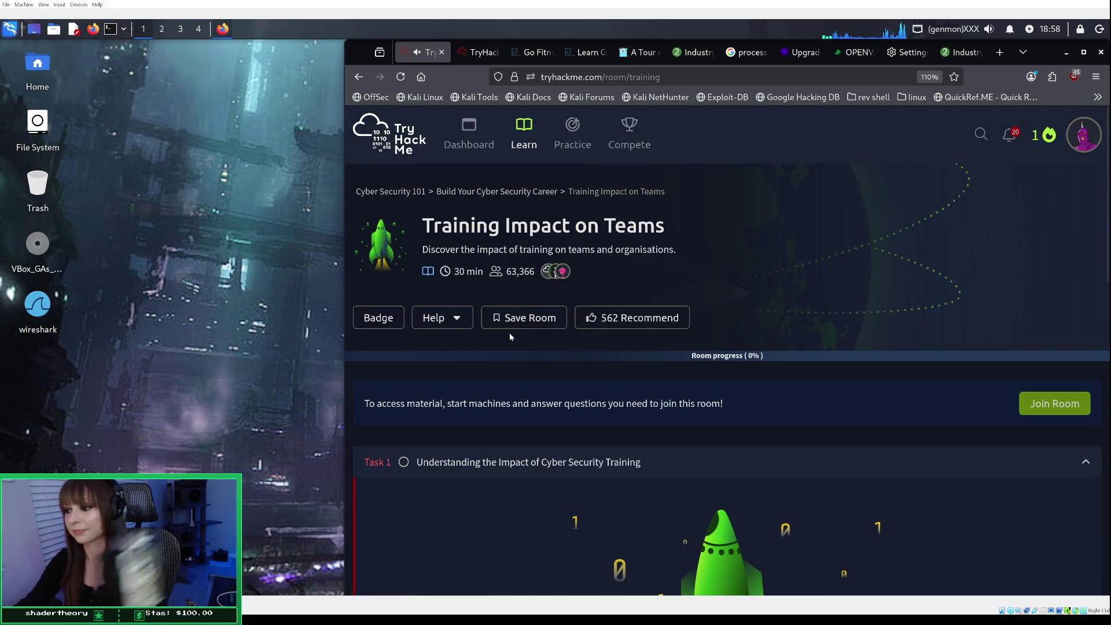
scroll(509, 336, "down", 3)
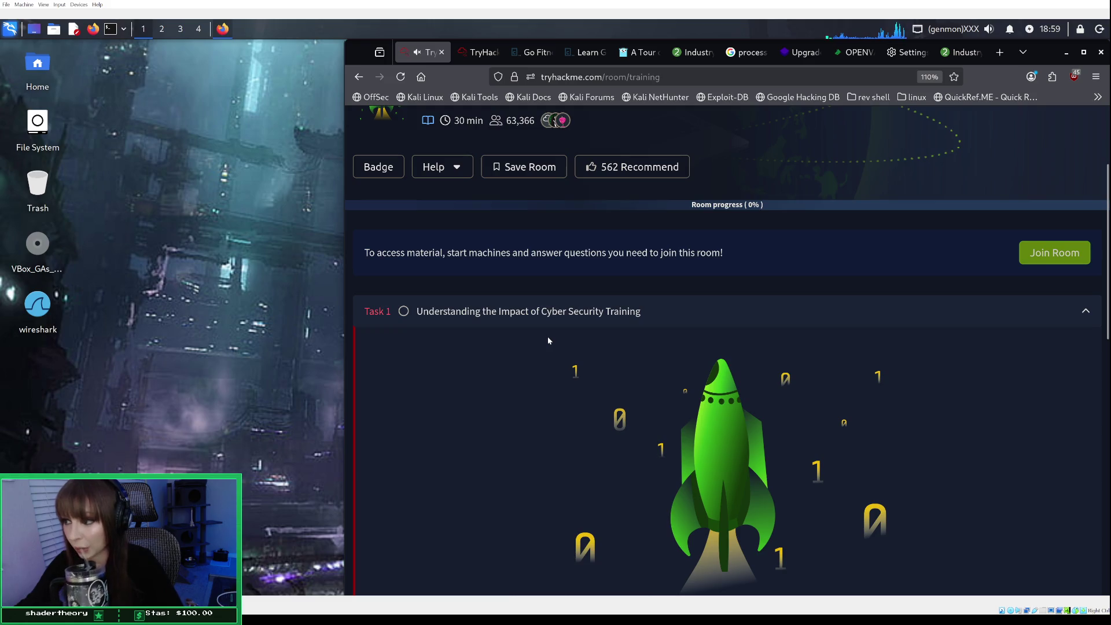
scroll(549, 341, "down", 2)
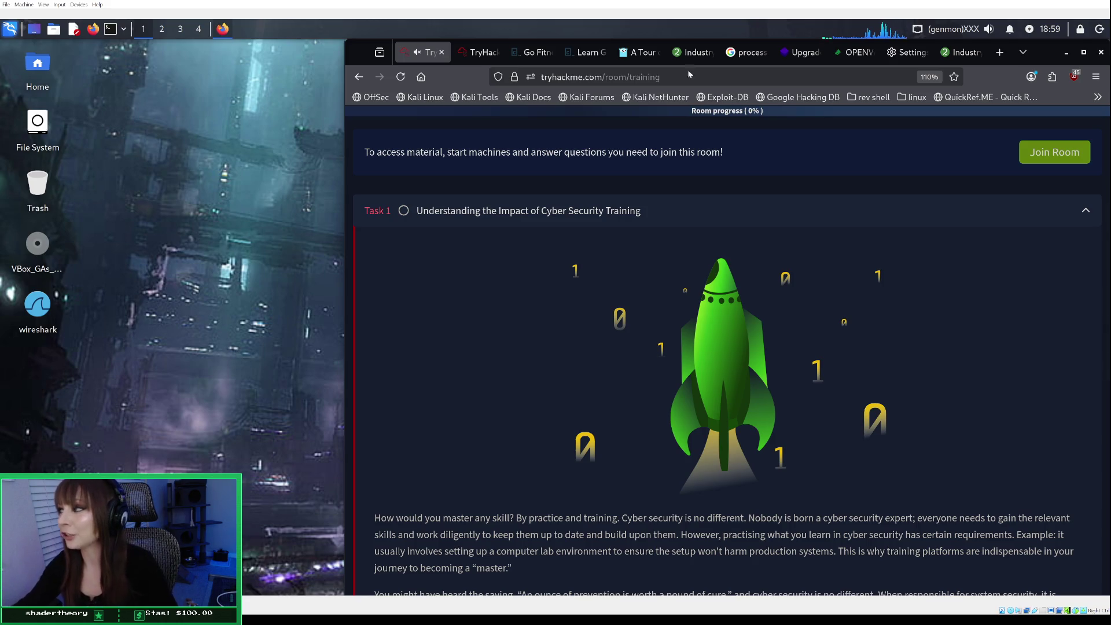
Join the Training Impact on Teams room and read Task 1 down to its questions.
left_click(1044, 152)
scroll(823, 276, "down", 2)
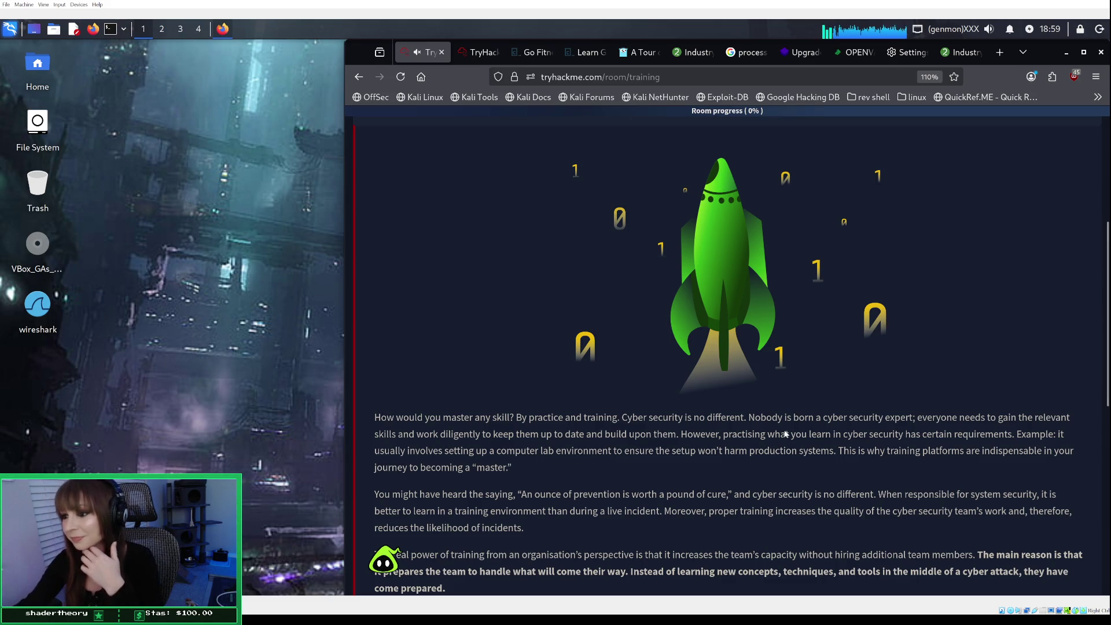
scroll(740, 431, "down", 1)
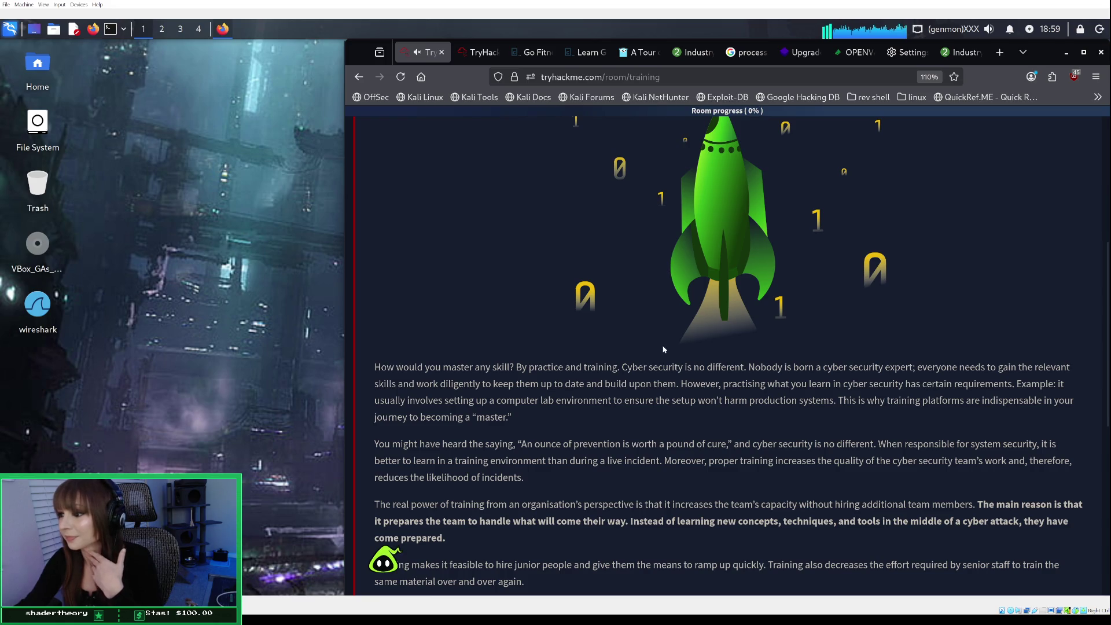
scroll(664, 350, "down", 7)
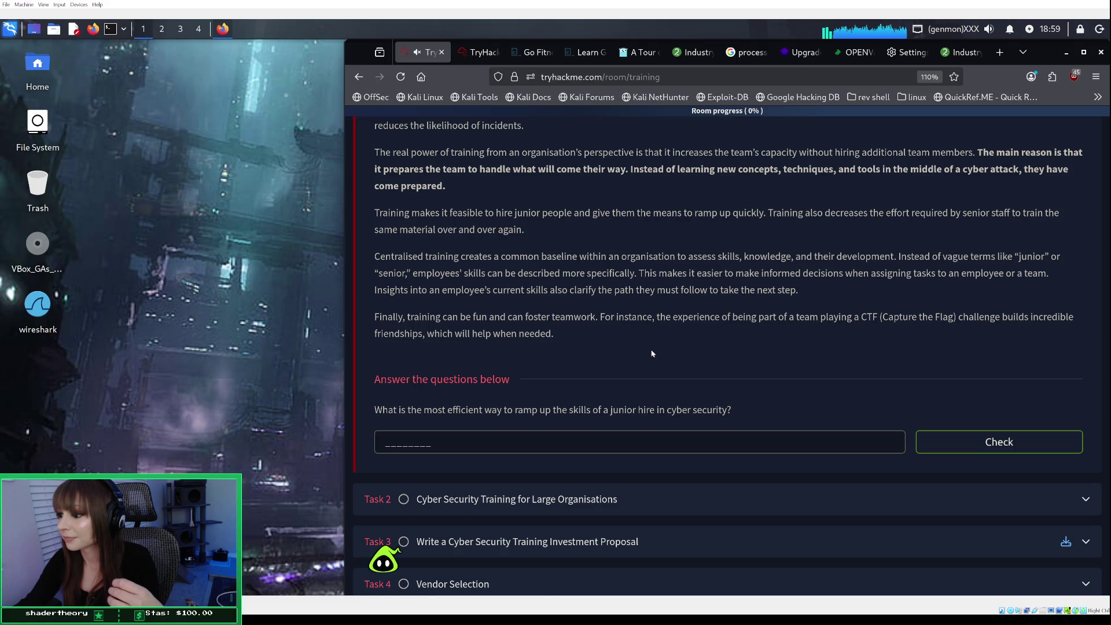
Close the assistant's welcome chat bubble and scroll back up through Task 1.
scroll(642, 356, "up", 2)
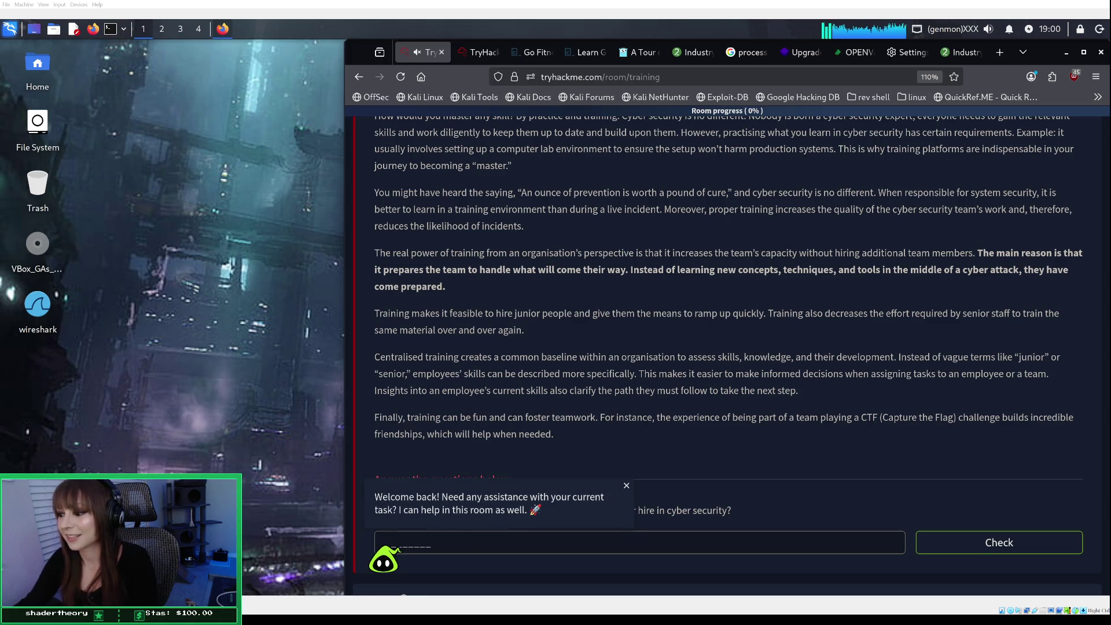
left_click(626, 486)
scroll(626, 405, "up", 3)
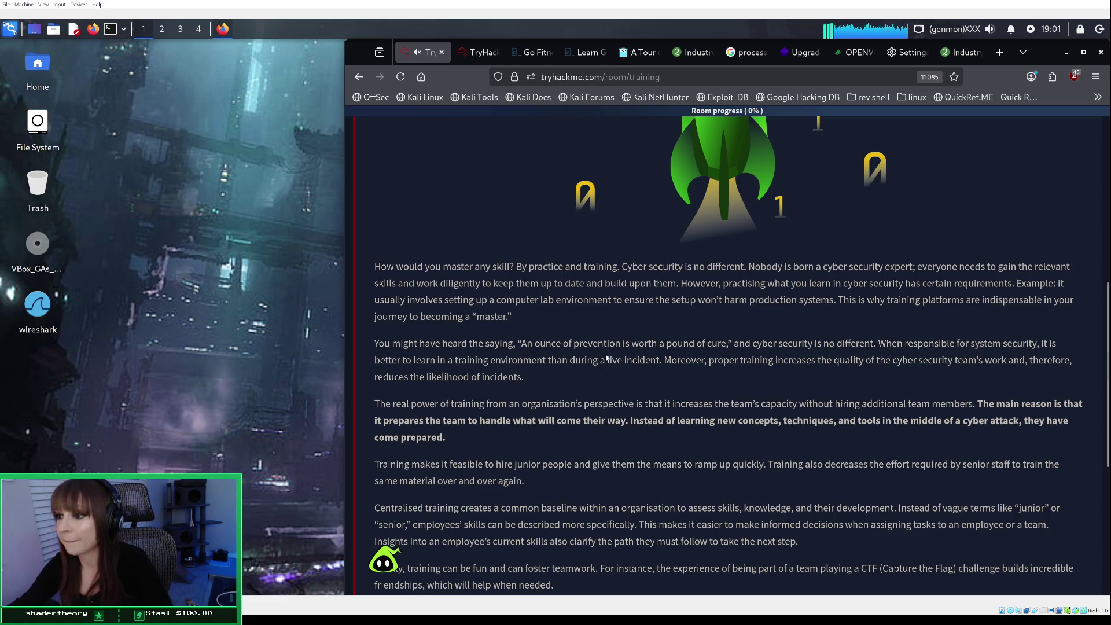
scroll(605, 353, "down", 2)
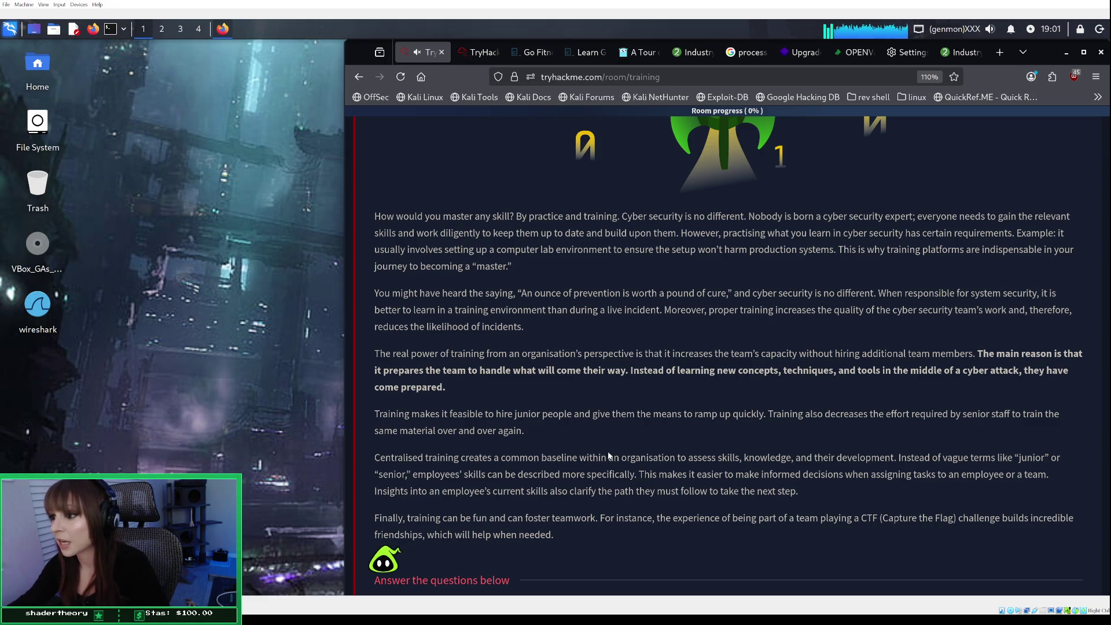
scroll(516, 335, "down", 1)
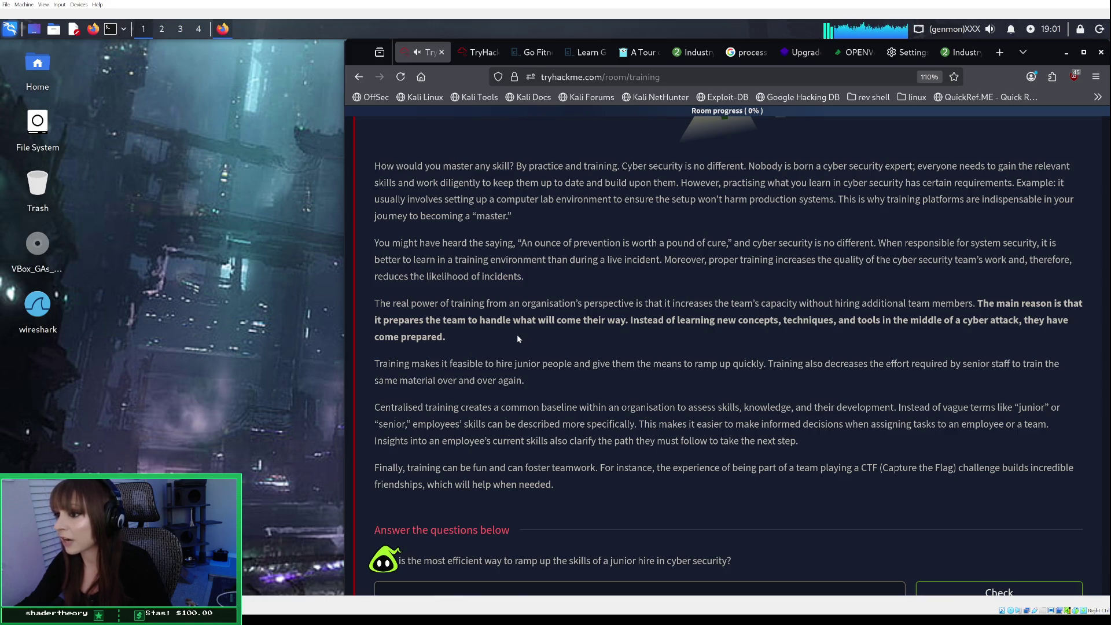
scroll(504, 359, "down", 1)
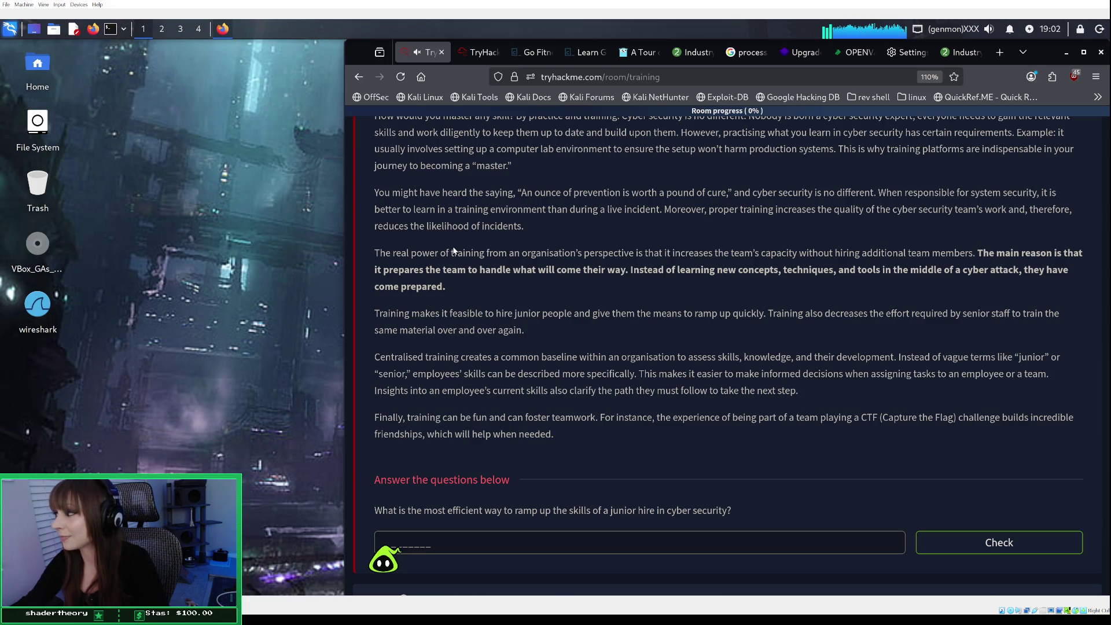
scroll(493, 275, "down", 2)
scroll(492, 276, "up", 1)
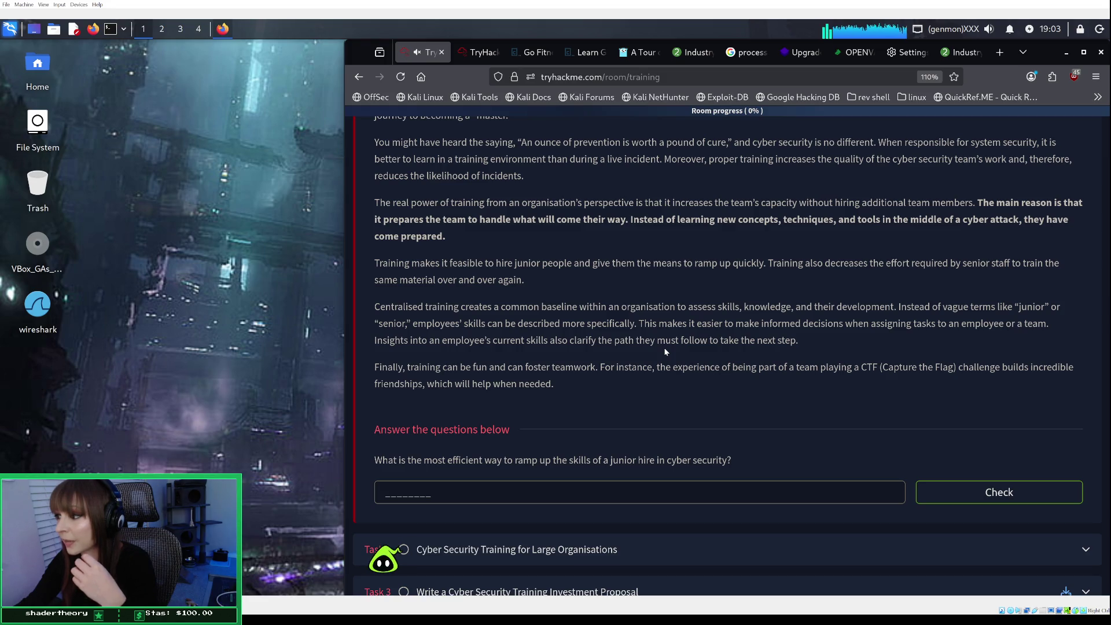
Answer Task 1's junior-hire question with 'training', raising room progress to 16%.
scroll(664, 351, "down", 1)
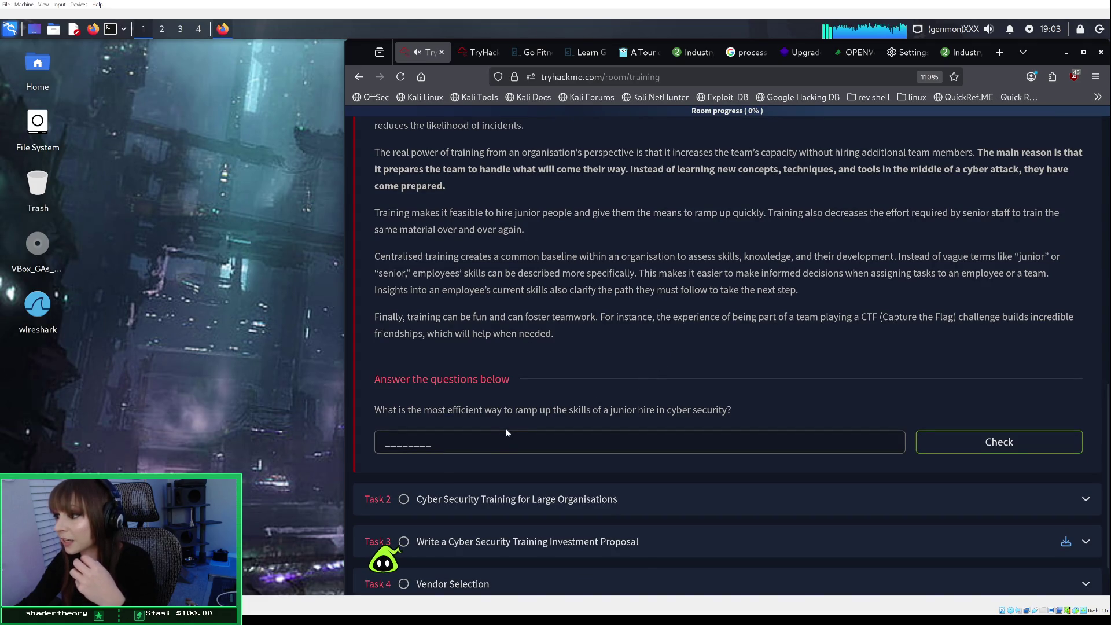
left_click(484, 446)
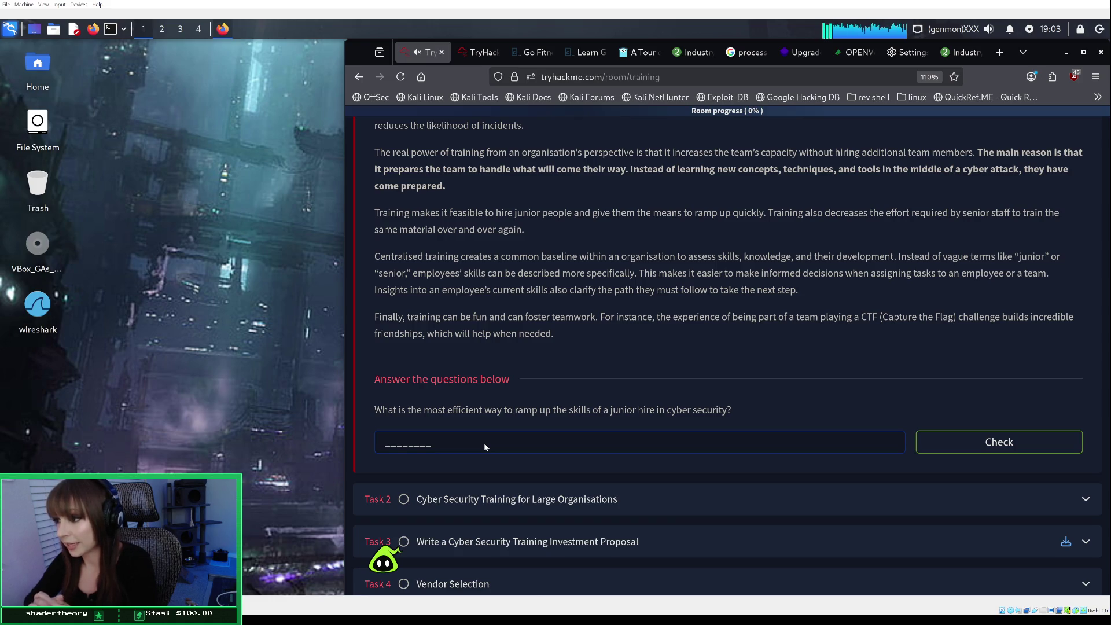
left_click(485, 447)
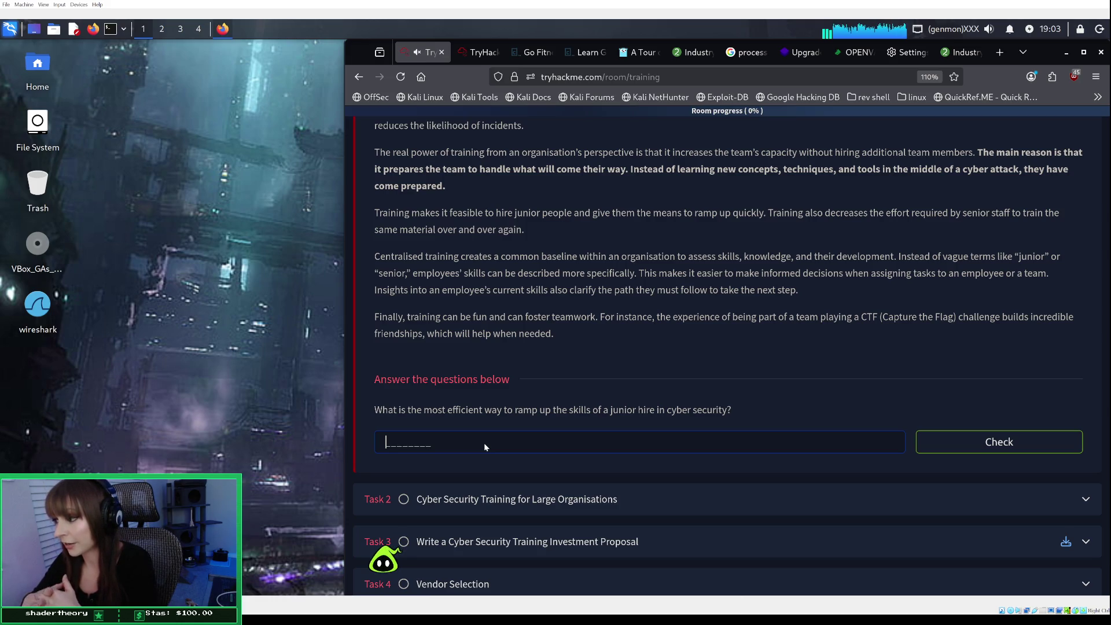
type("training")
key("Return")
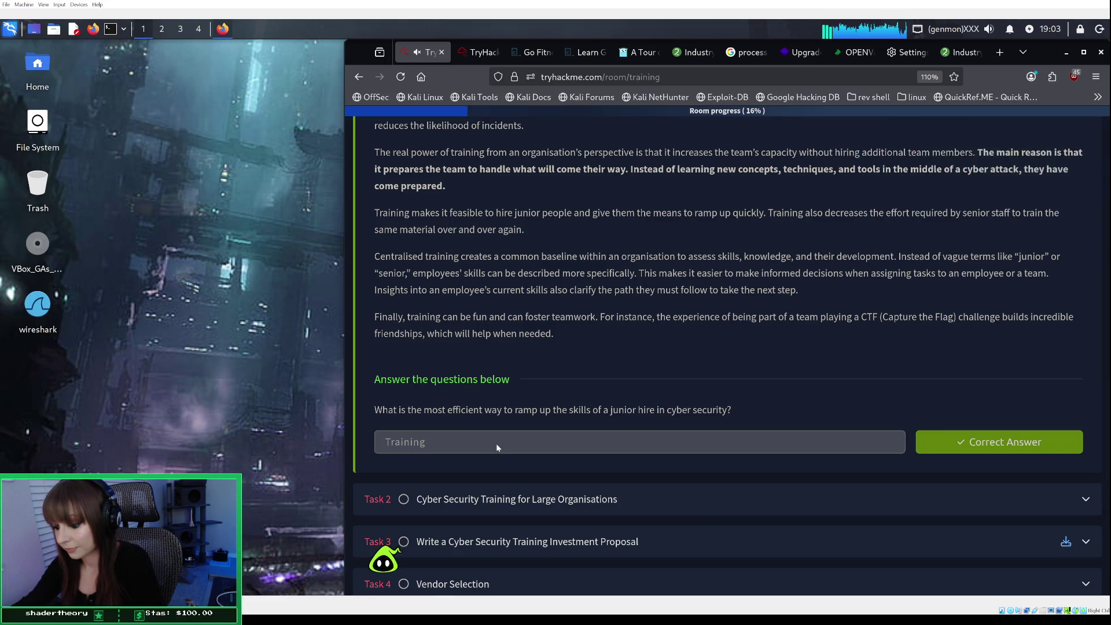
Scroll through Task 2's Content Studio and SSO text to its dashboard-name question.
scroll(498, 440, "down", 1)
scroll(665, 432, "up", 8)
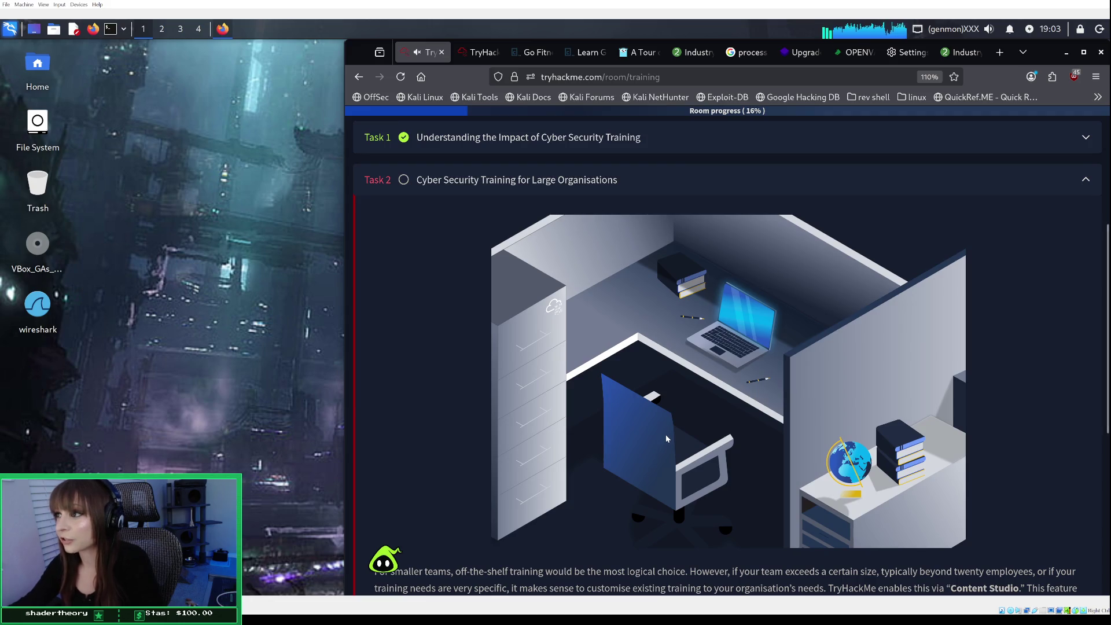
scroll(665, 435, "down", 5)
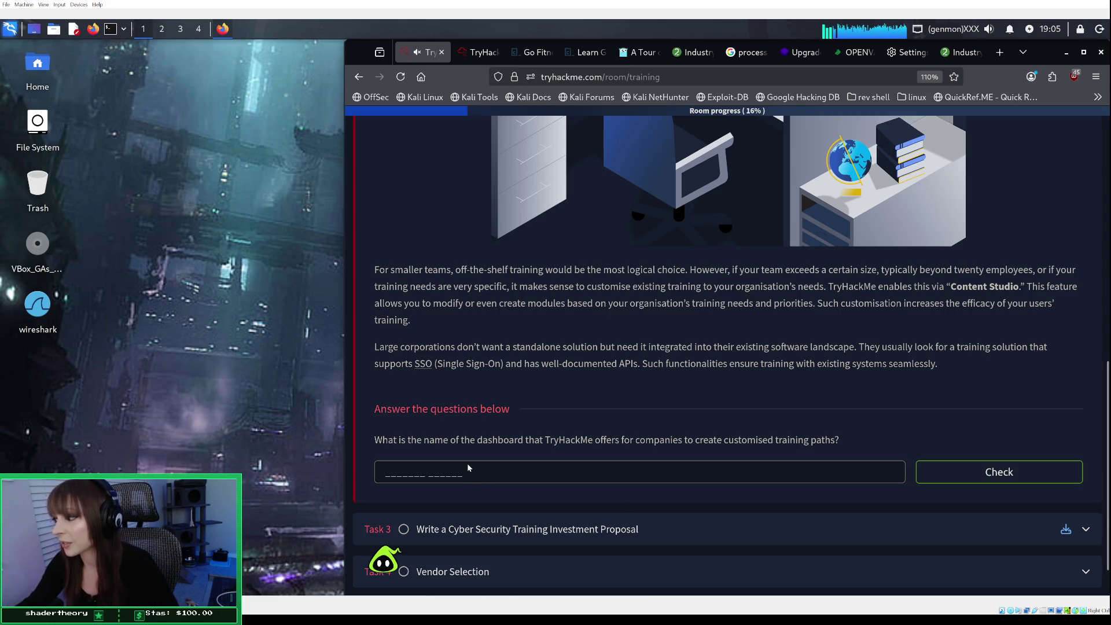
Answer Task 2's customised-training dashboard question with 'content studio'.
left_click(452, 474)
type("content ")
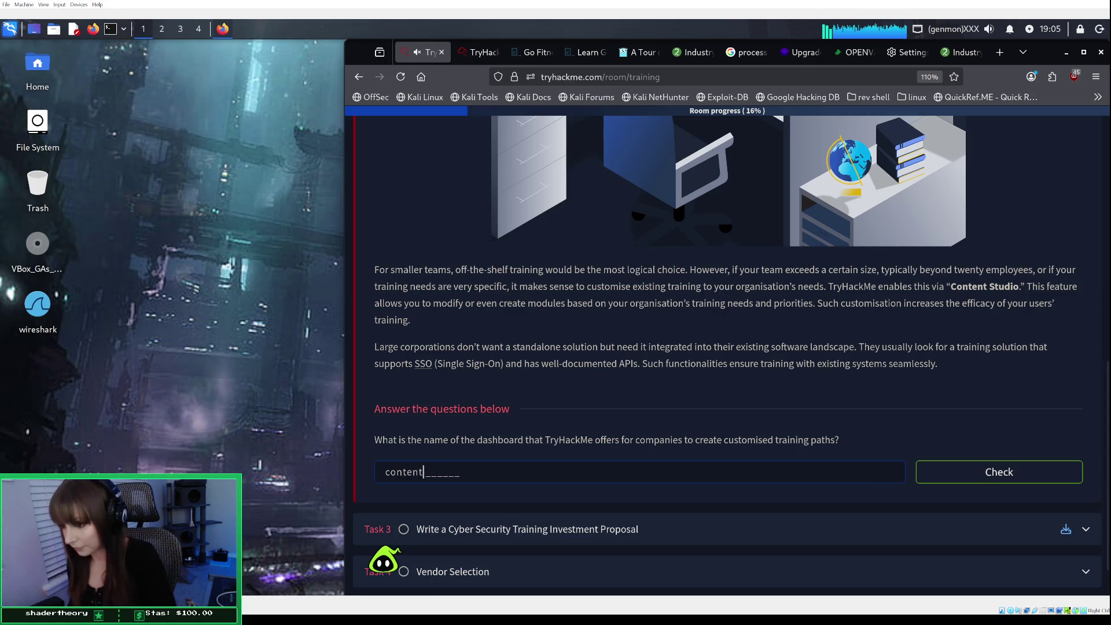
type("studio")
key("Return")
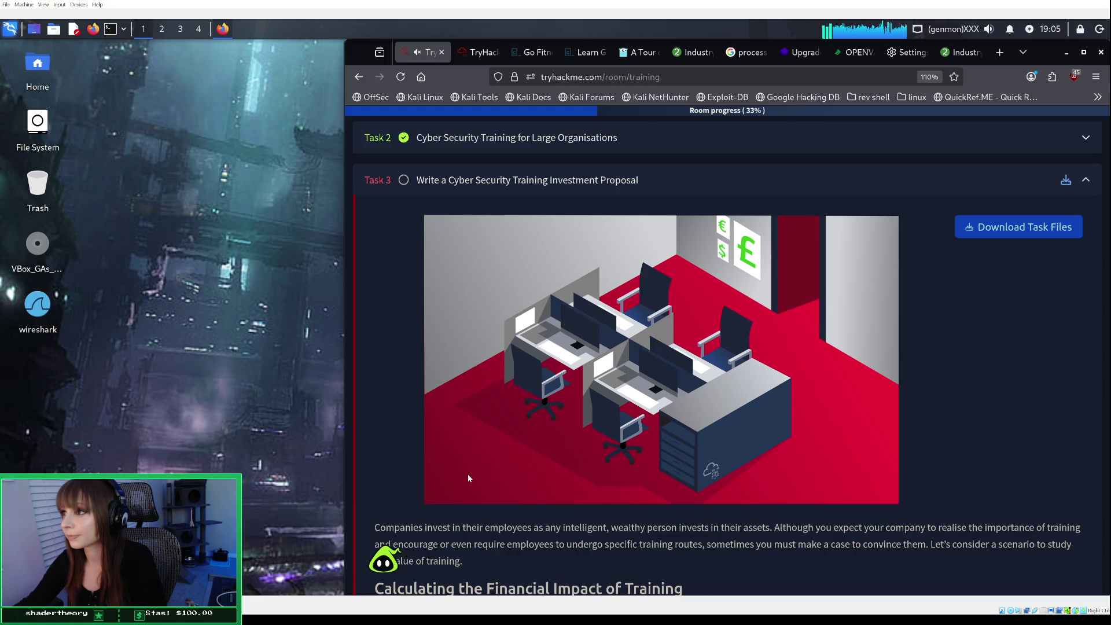
scroll(468, 475, "down", 3)
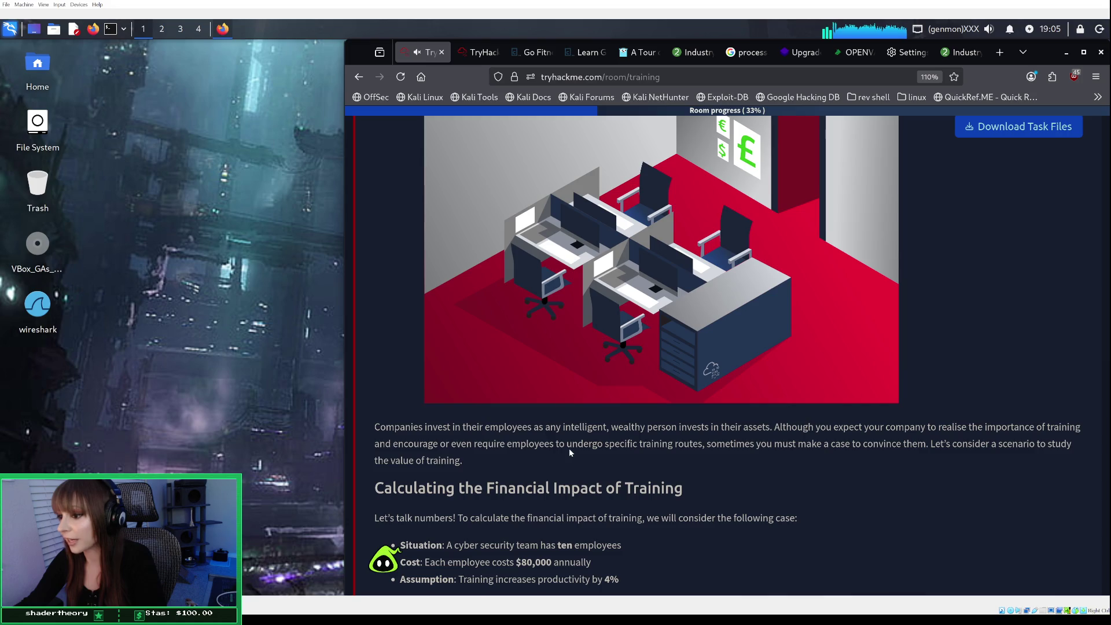
scroll(569, 449, "down", 4)
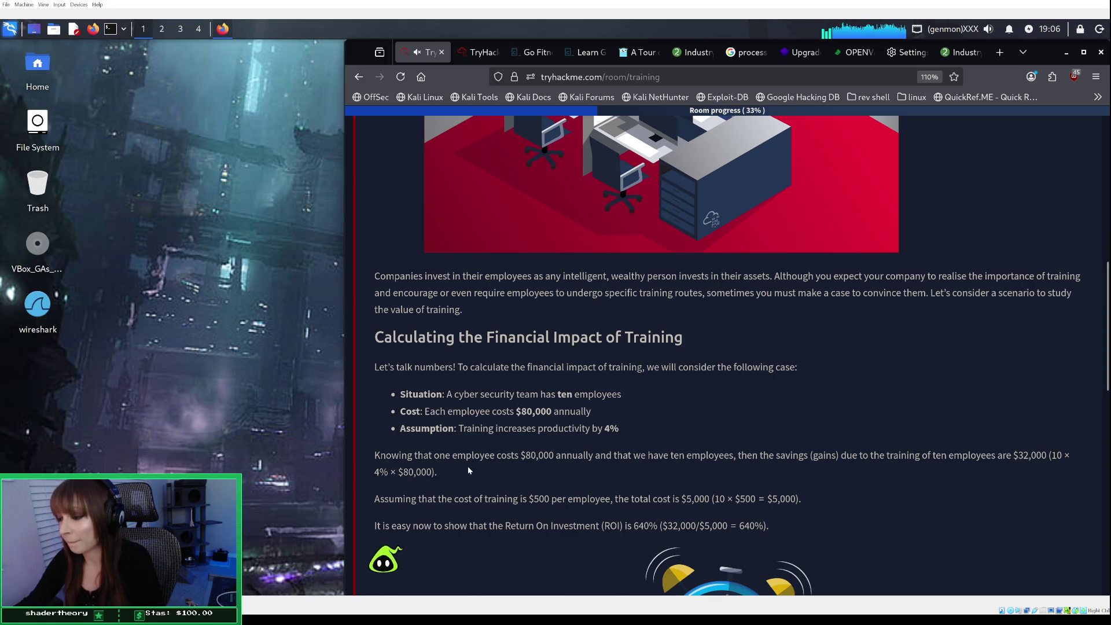
scroll(469, 466, "down", 3)
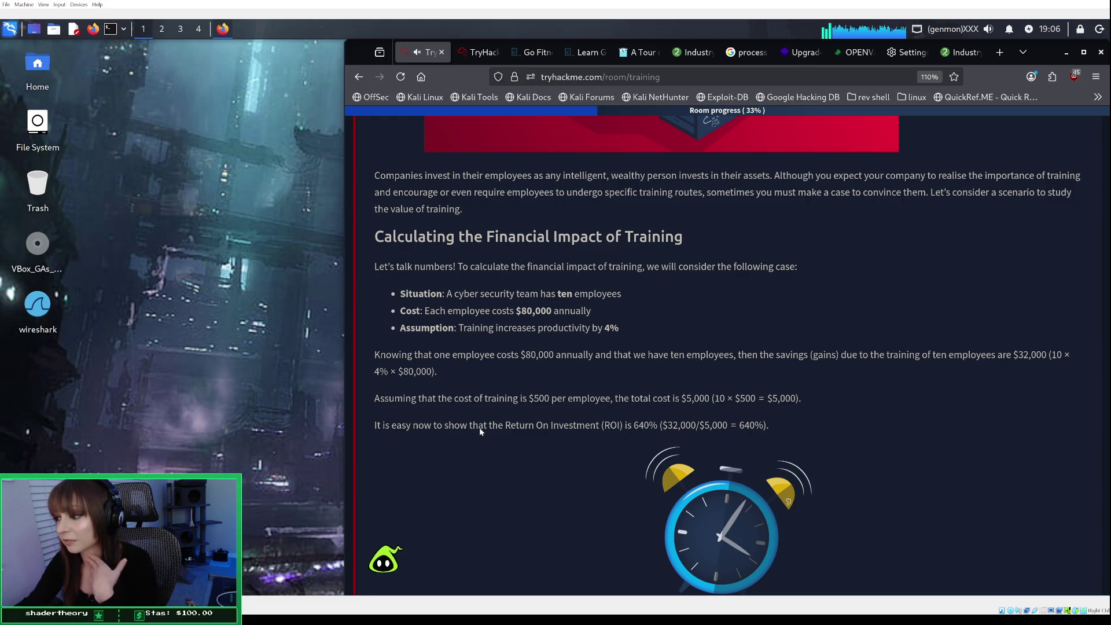
scroll(480, 432, "down", 1)
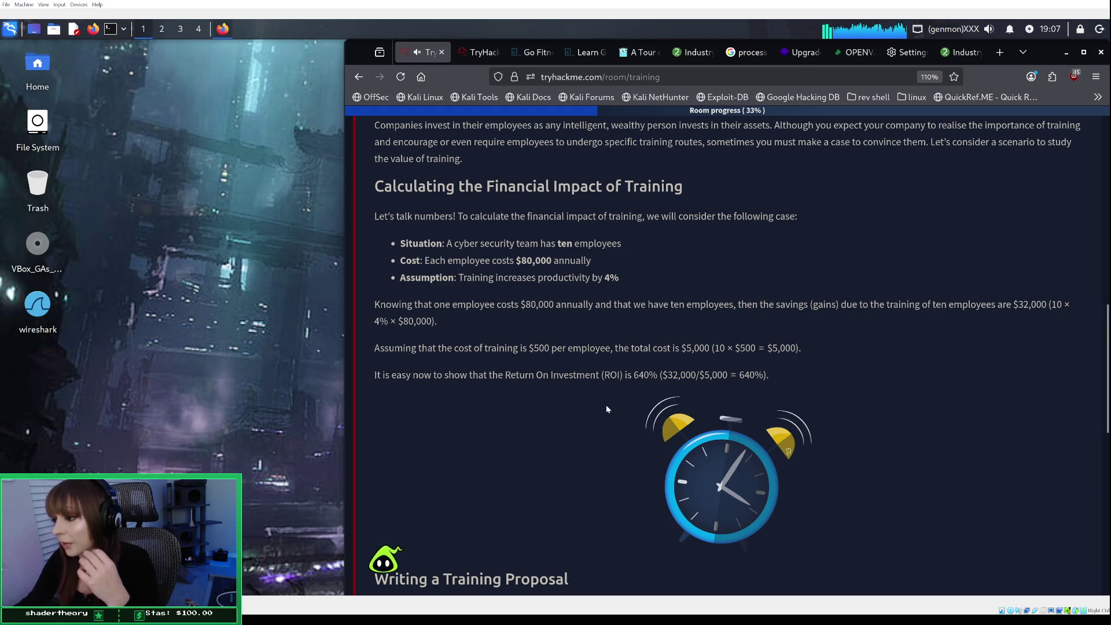
scroll(606, 409, "down", 3)
scroll(606, 408, "down", 3)
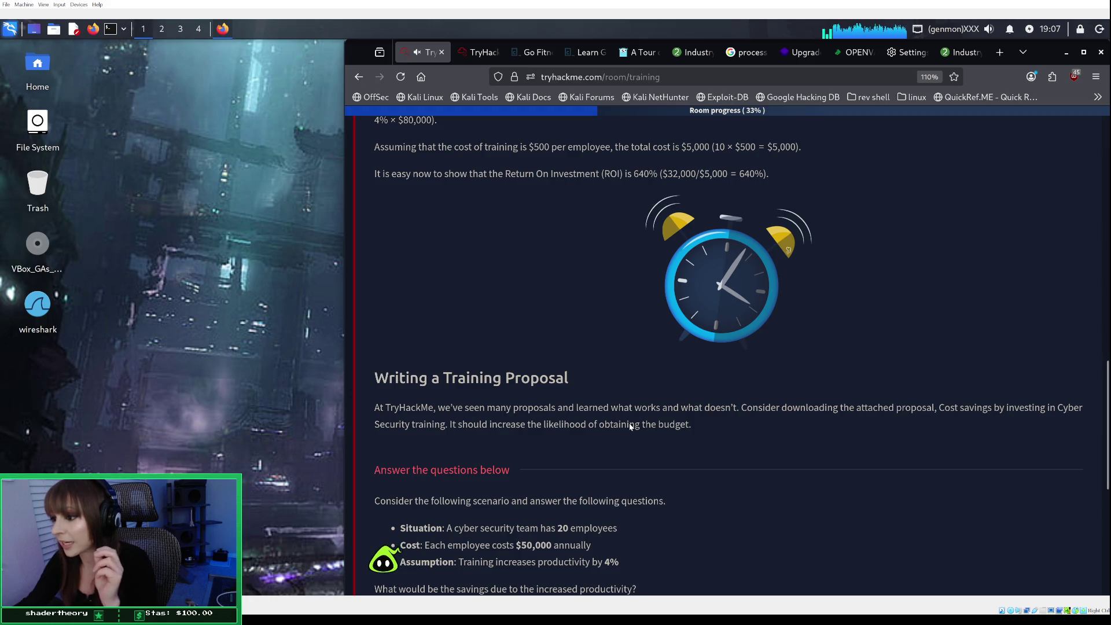
scroll(628, 428, "down", 1)
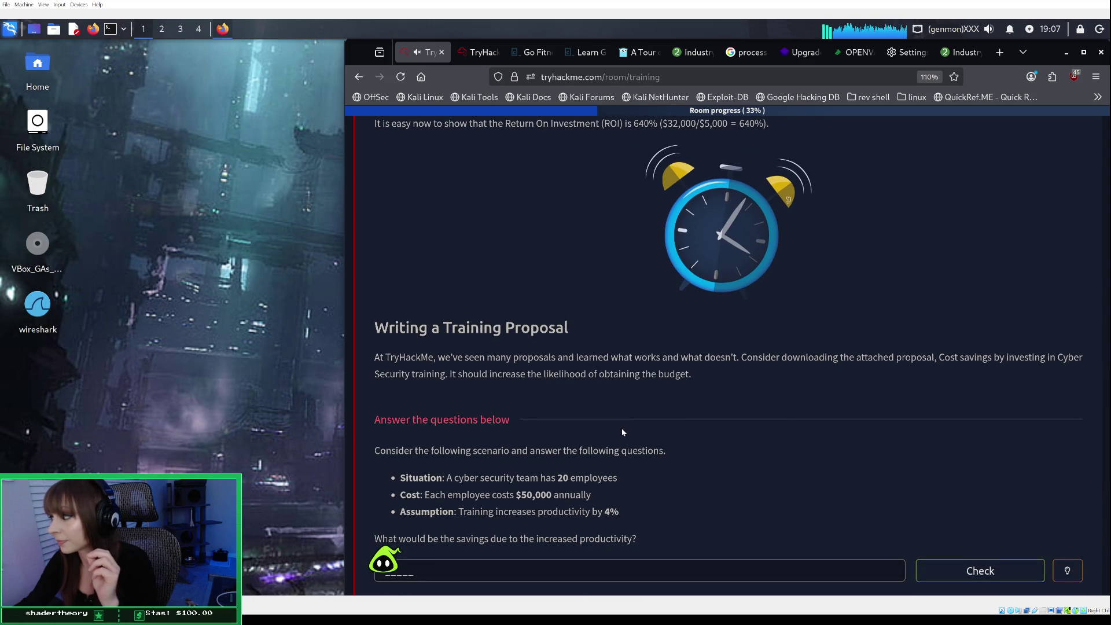
scroll(623, 432, "down", 1)
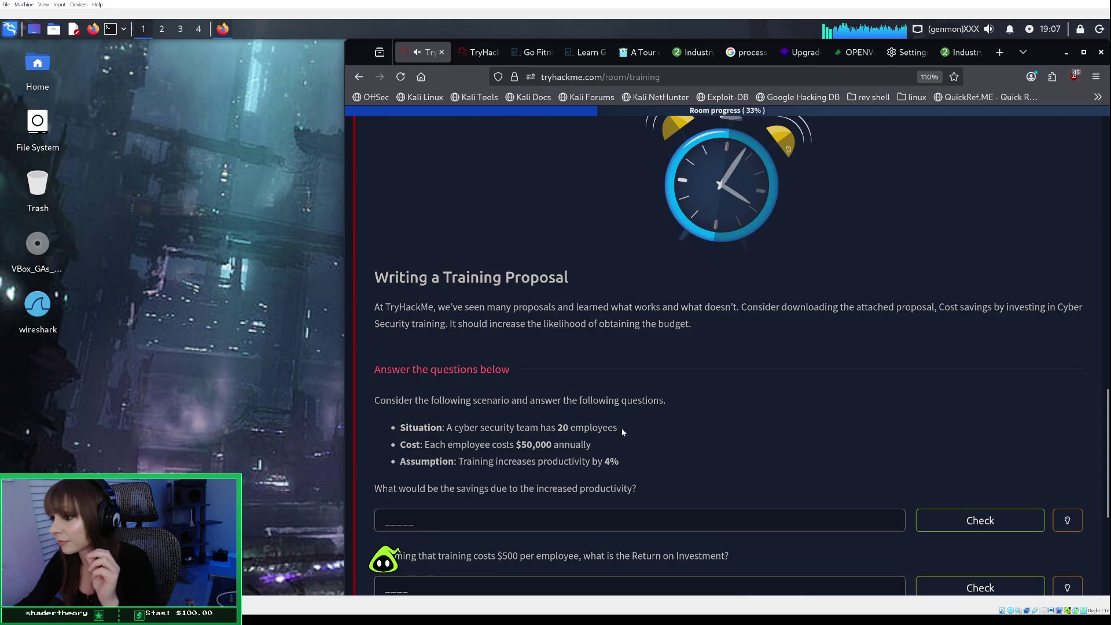
scroll(621, 428, "down", 1)
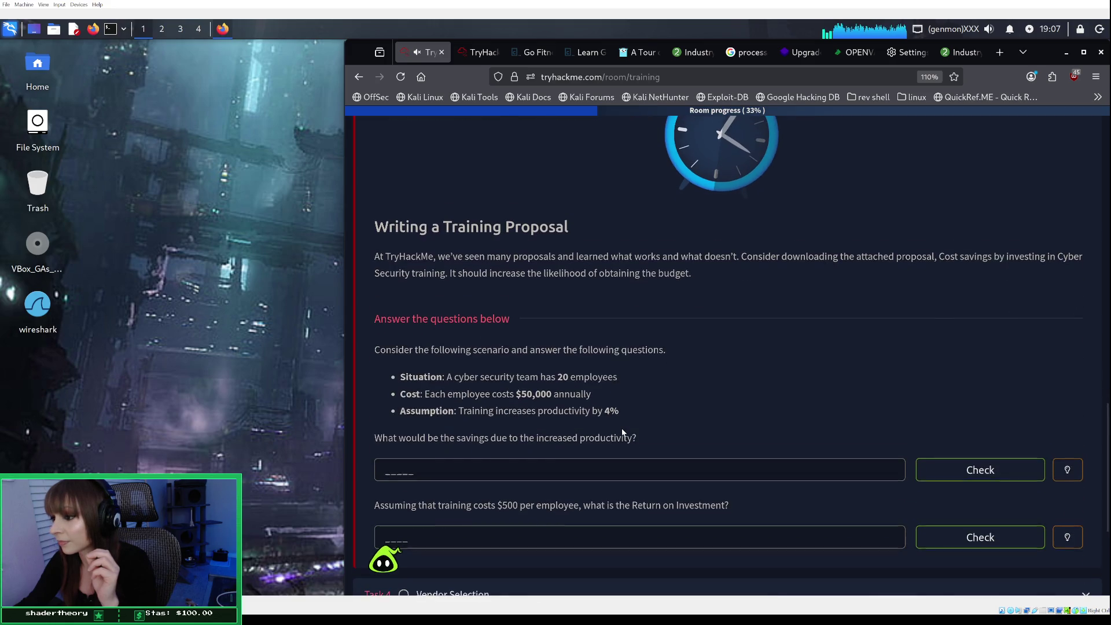
scroll(622, 432, "down", 1)
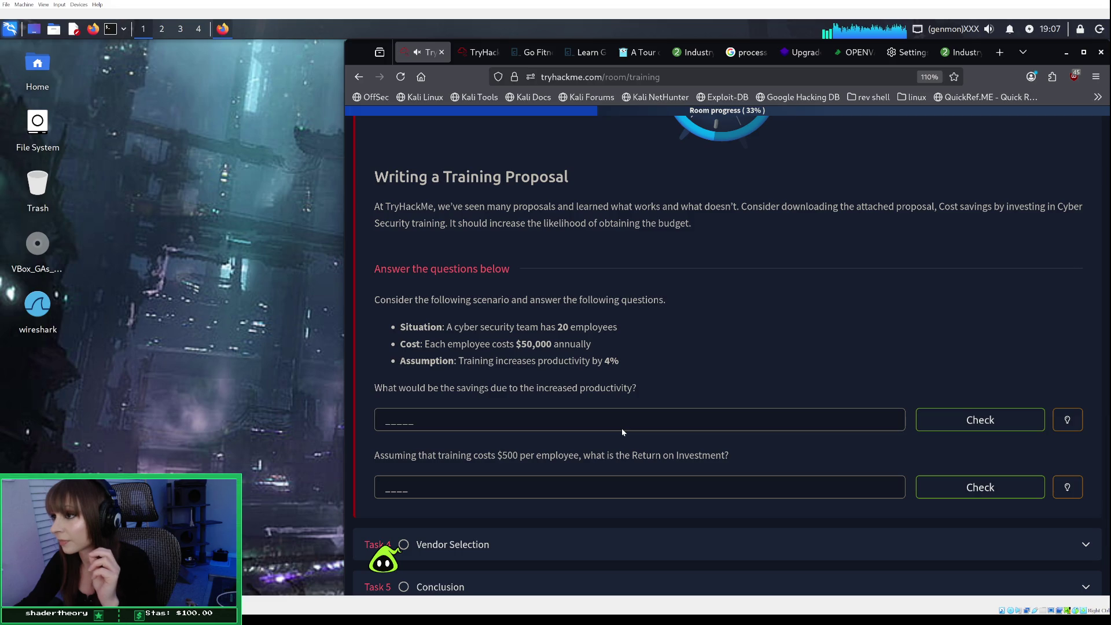
scroll(622, 431, "up", 2)
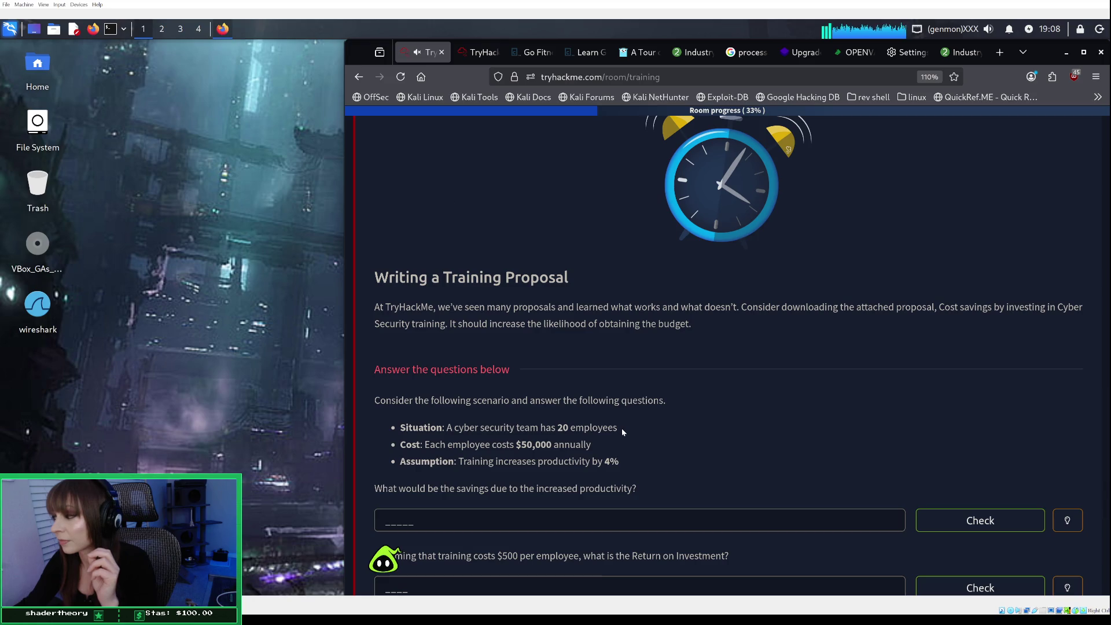
scroll(622, 428, "up", 10)
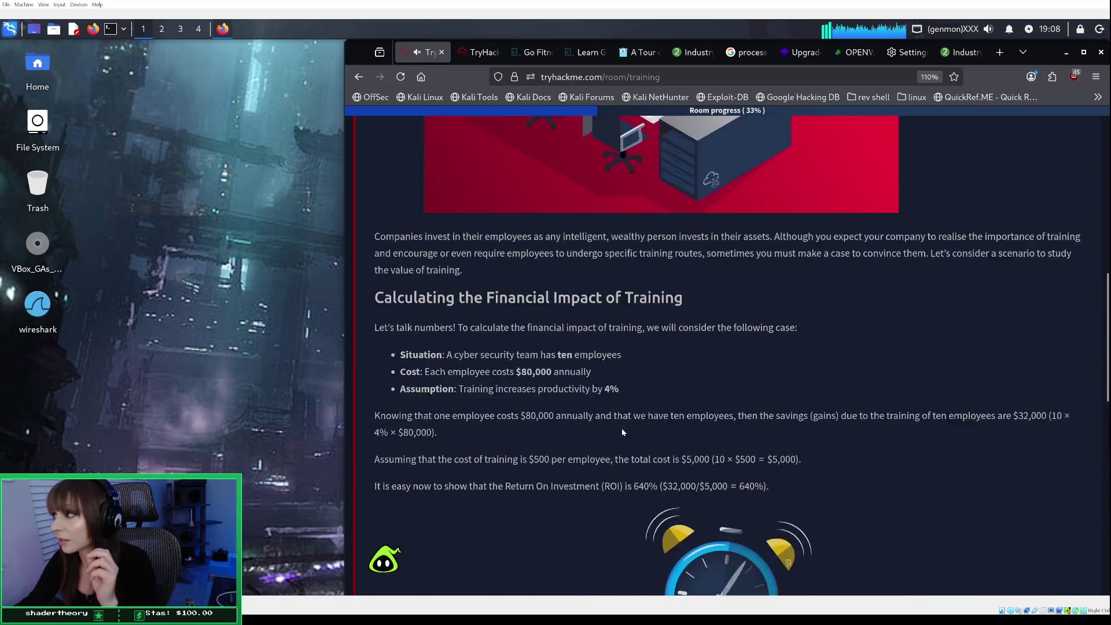
scroll(622, 428, "up", 3)
left_click(1018, 328)
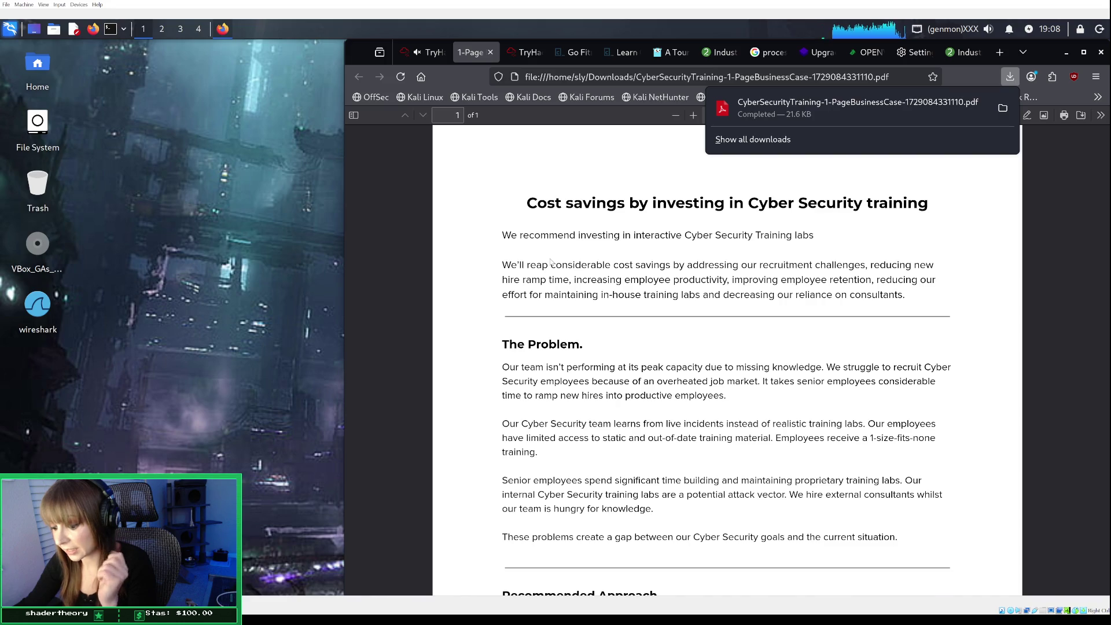
Return to the TryHackMe room and scroll down to Task 3's questions.
left_click(427, 52)
scroll(773, 266, "down", 3)
scroll(773, 267, "down", 4)
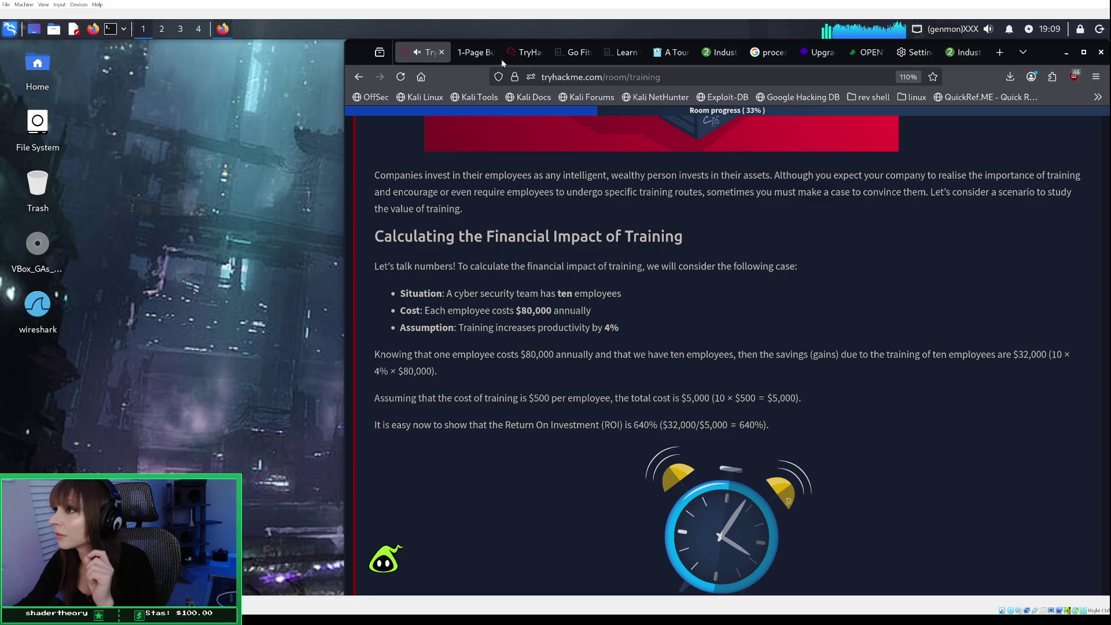
Recheck the cost-savings proposal PDF, then go back to the TryHackMe room.
left_click(471, 52)
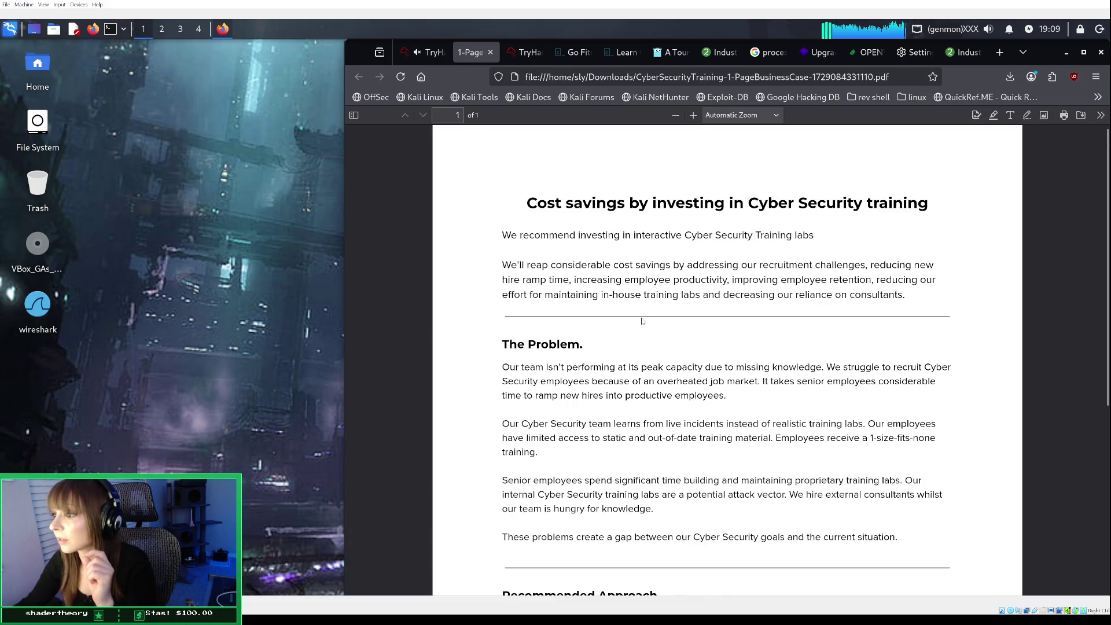
scroll(642, 321, "down", 5)
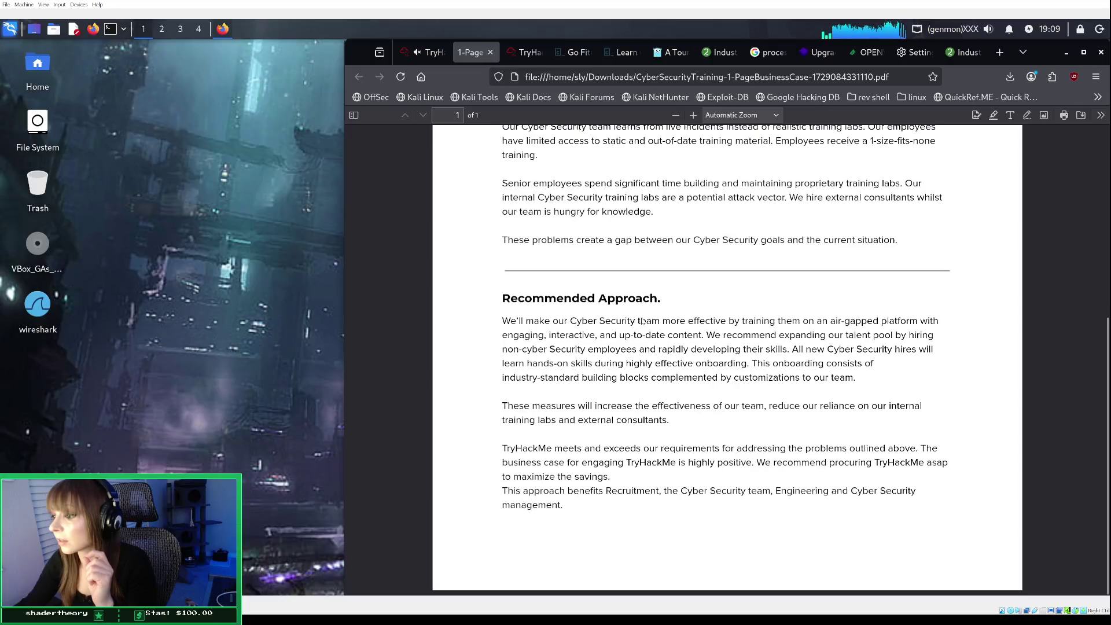
scroll(641, 321, "up", 5)
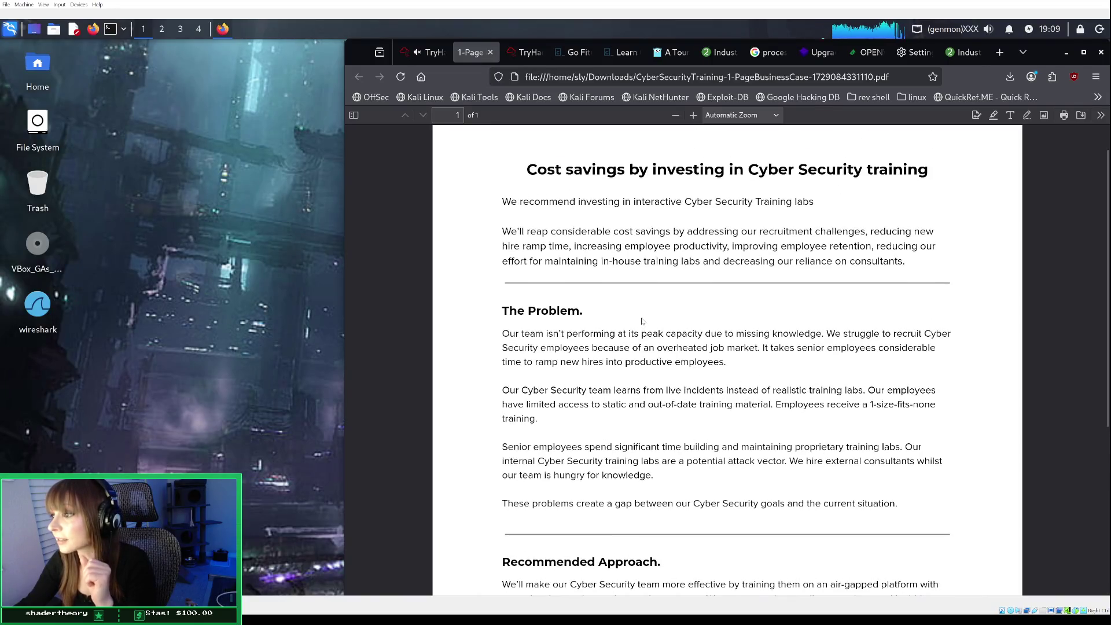
left_click(428, 52)
scroll(529, 400, "down", 3)
scroll(530, 404, "down", 4)
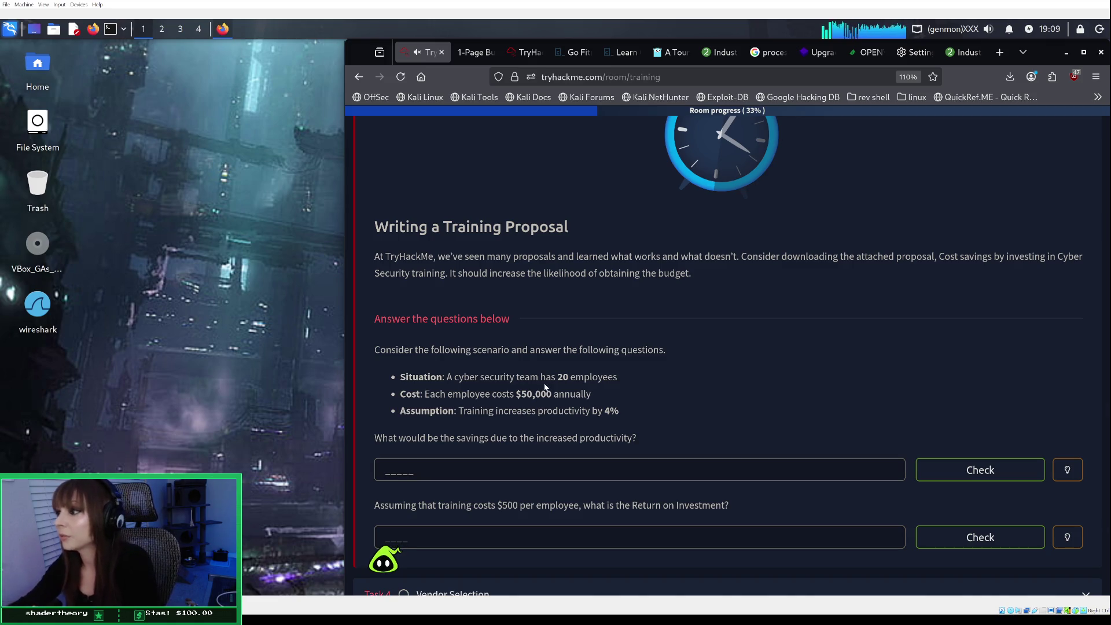
scroll(545, 387, "up", 3)
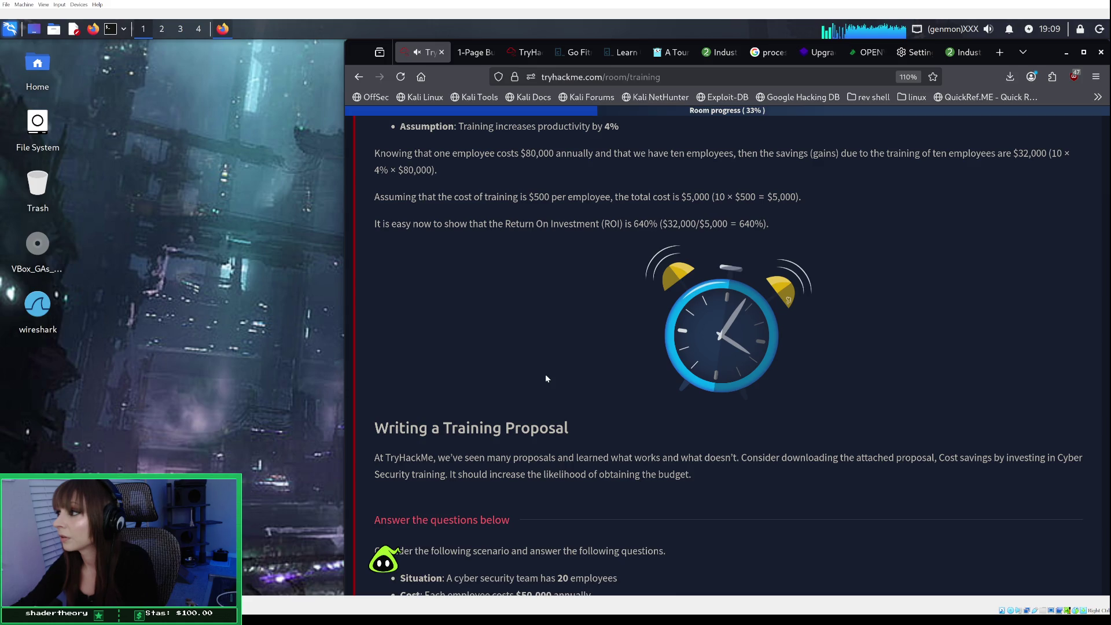
scroll(545, 378, "down", 3)
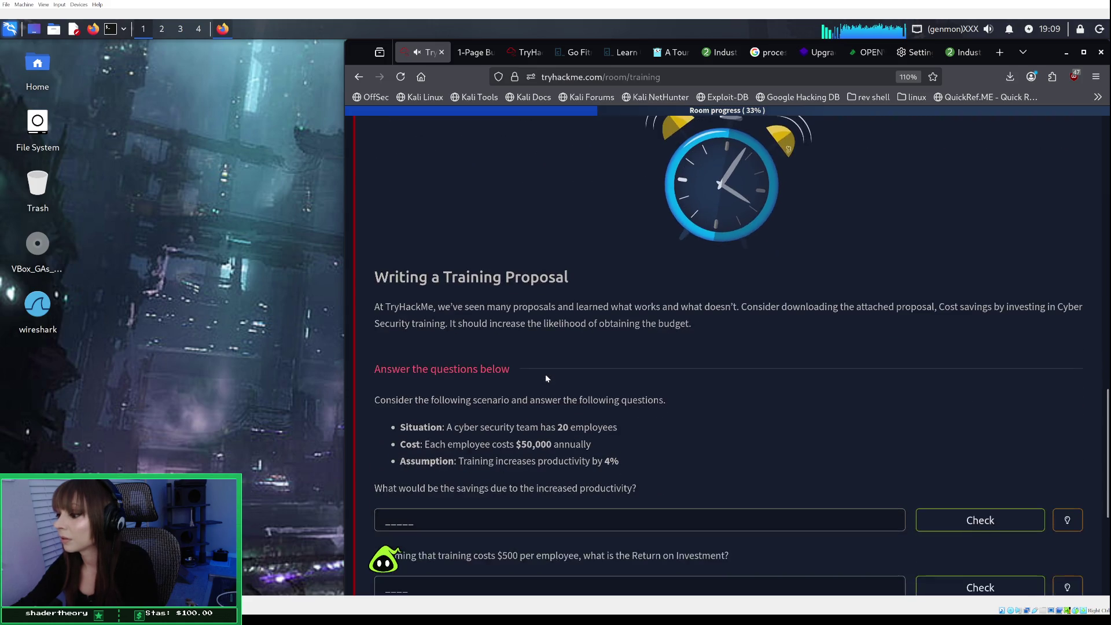
scroll(546, 378, "up", 3)
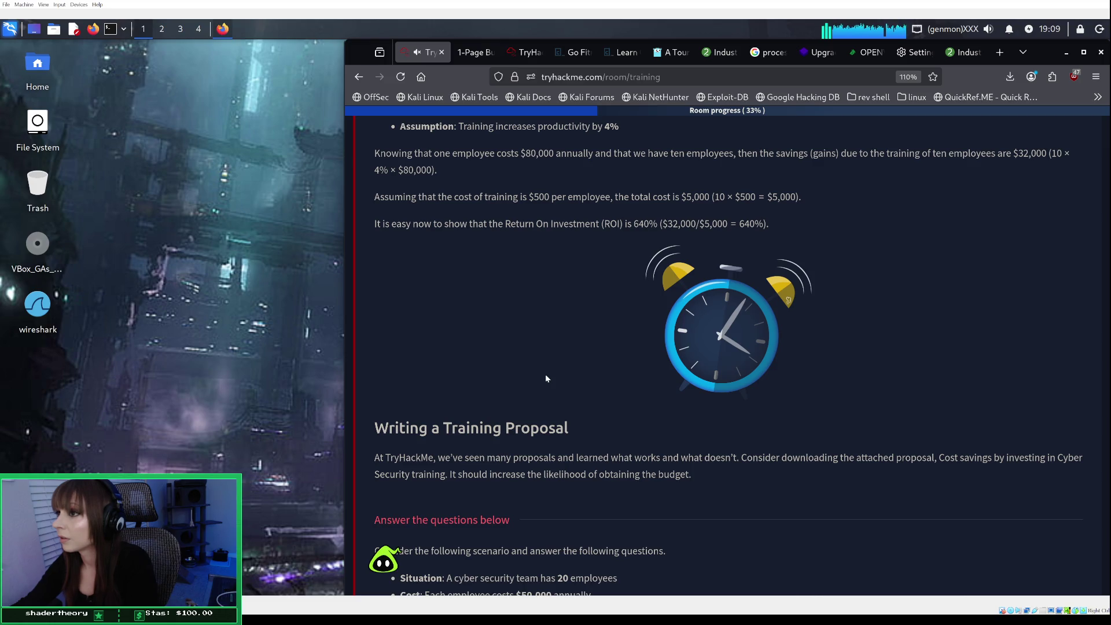
scroll(545, 377, "up", 1)
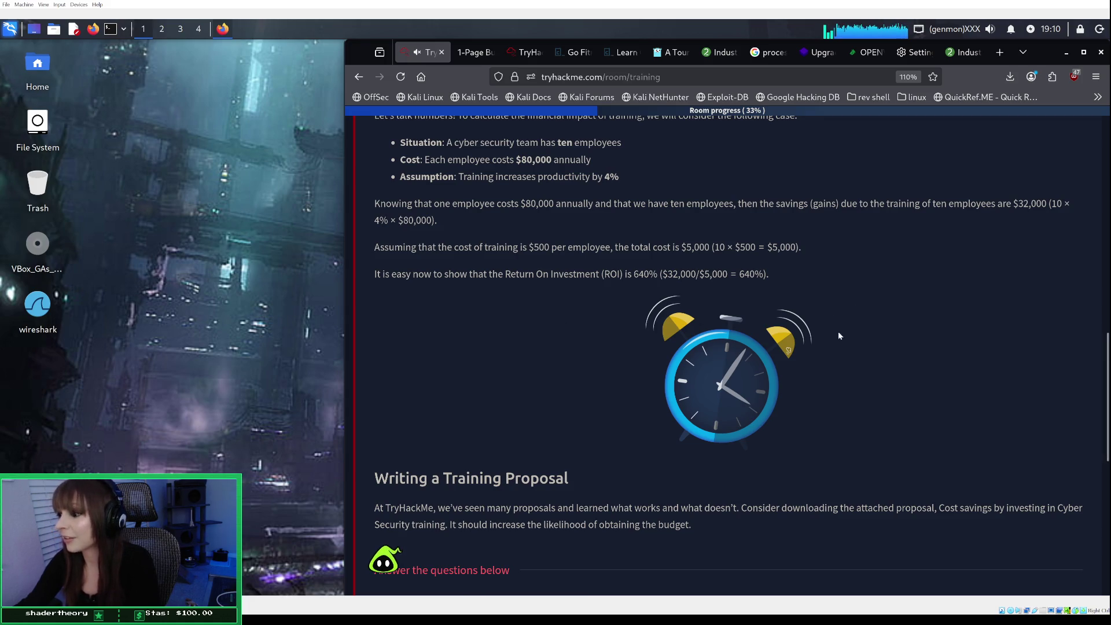
scroll(839, 333, "down", 2)
scroll(839, 335, "down", 5)
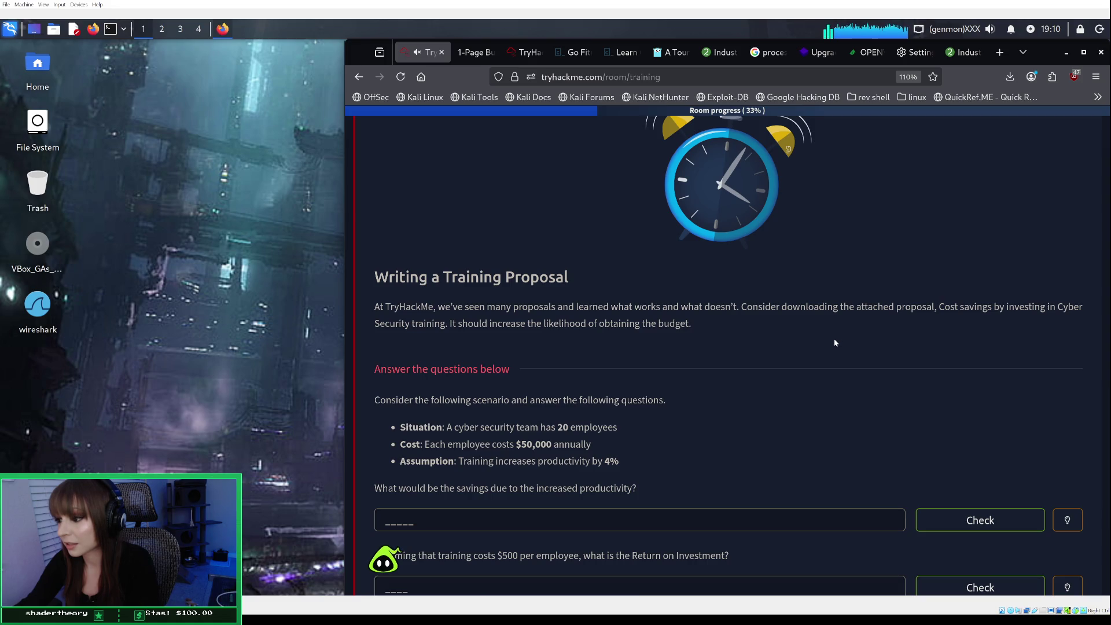
scroll(827, 340, "up", 3)
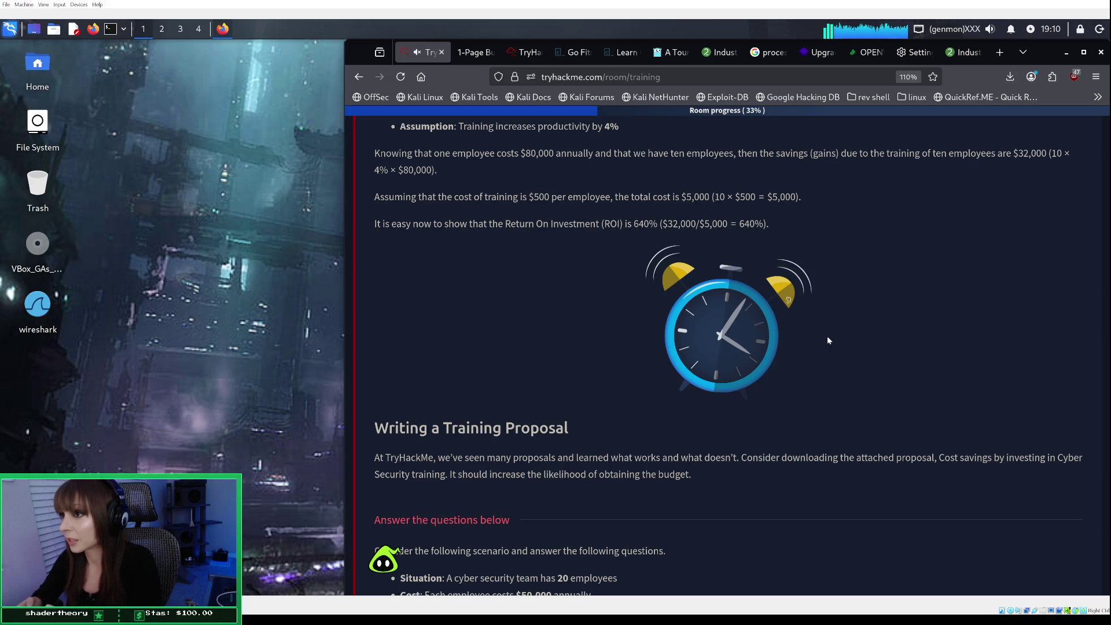
scroll(831, 325, "down", 2)
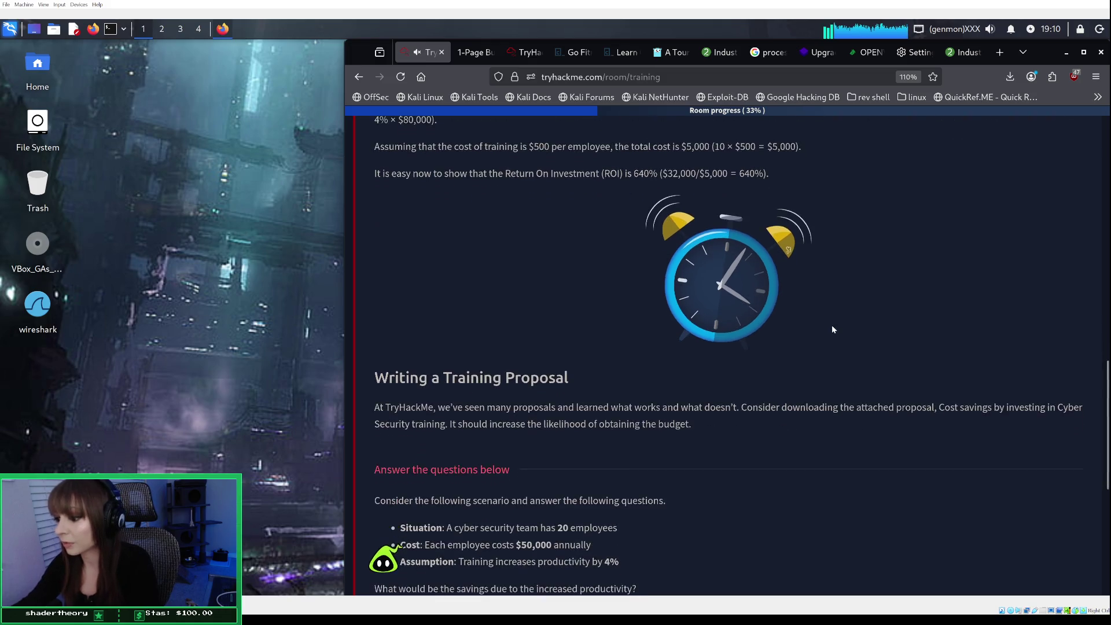
scroll(832, 329, "up", 2)
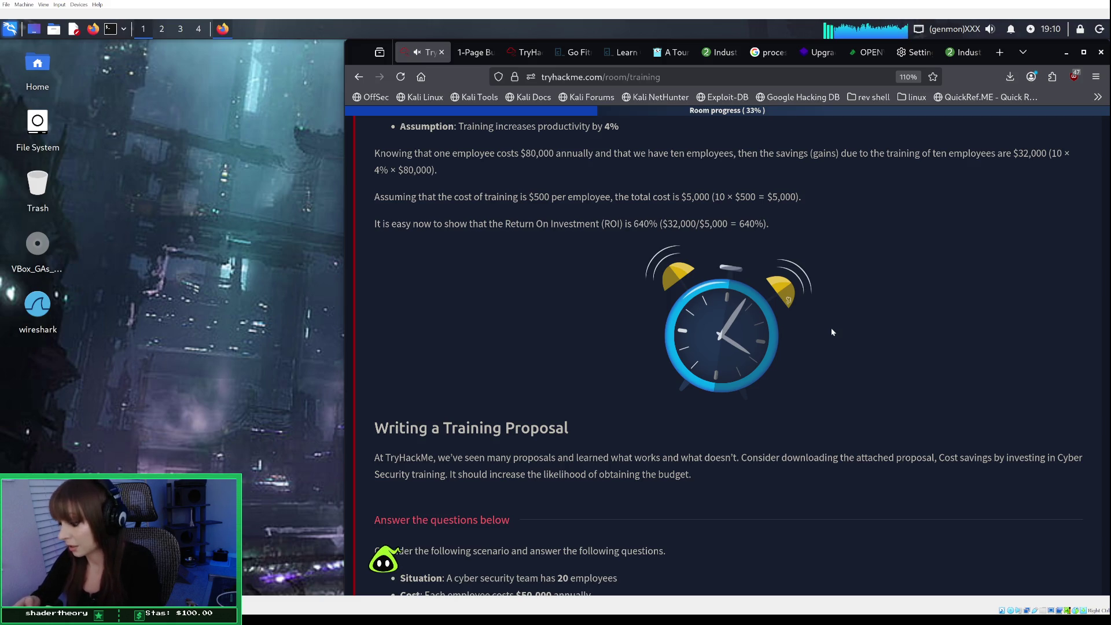
scroll(890, 307, "down", 1)
scroll(887, 310, "up", 1)
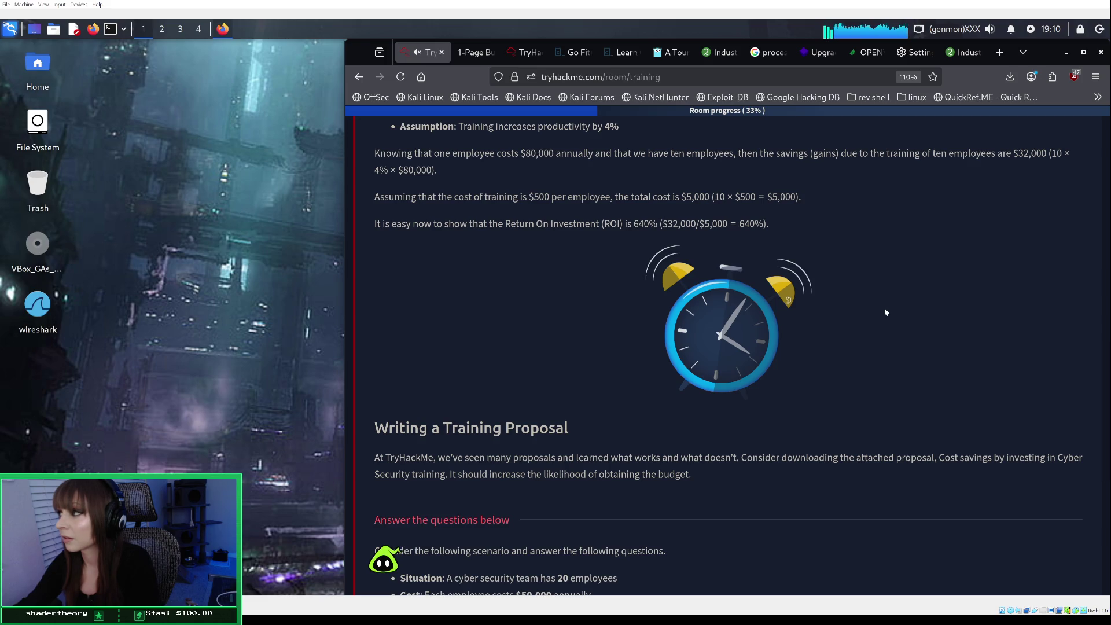
scroll(885, 312, "down", 3)
Enter 40000 as the productivity-savings answer and check it.
left_click(415, 517)
type("40000")
left_click(1011, 523)
Review Task 3's ROI example, then bring up the Echo AI assistant chat.
scroll(682, 533, "down", 1)
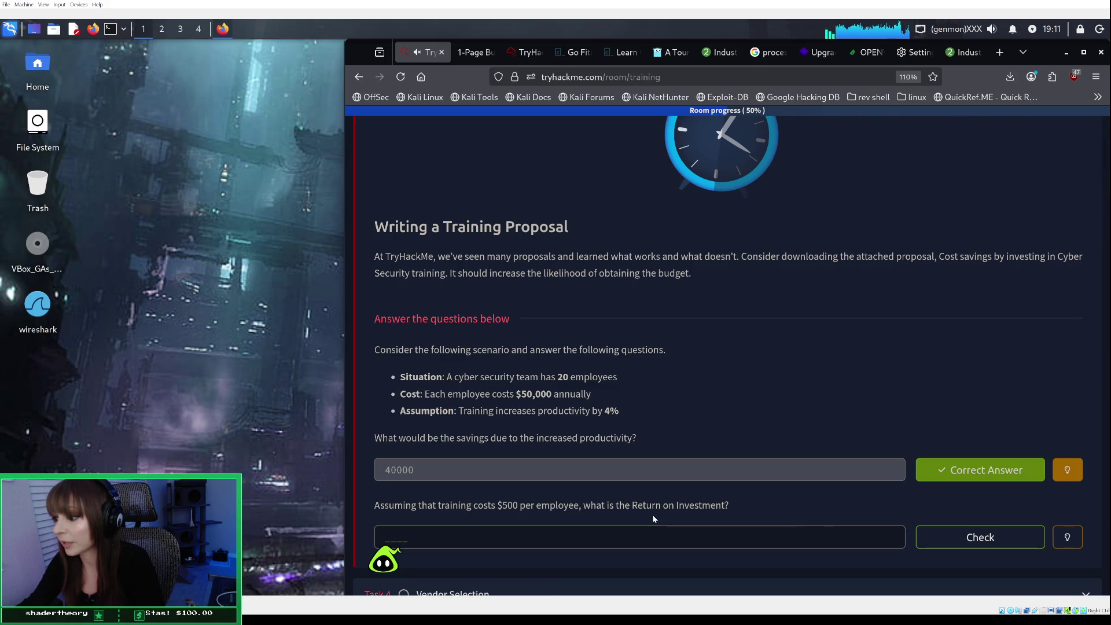
scroll(653, 519, "up", 3)
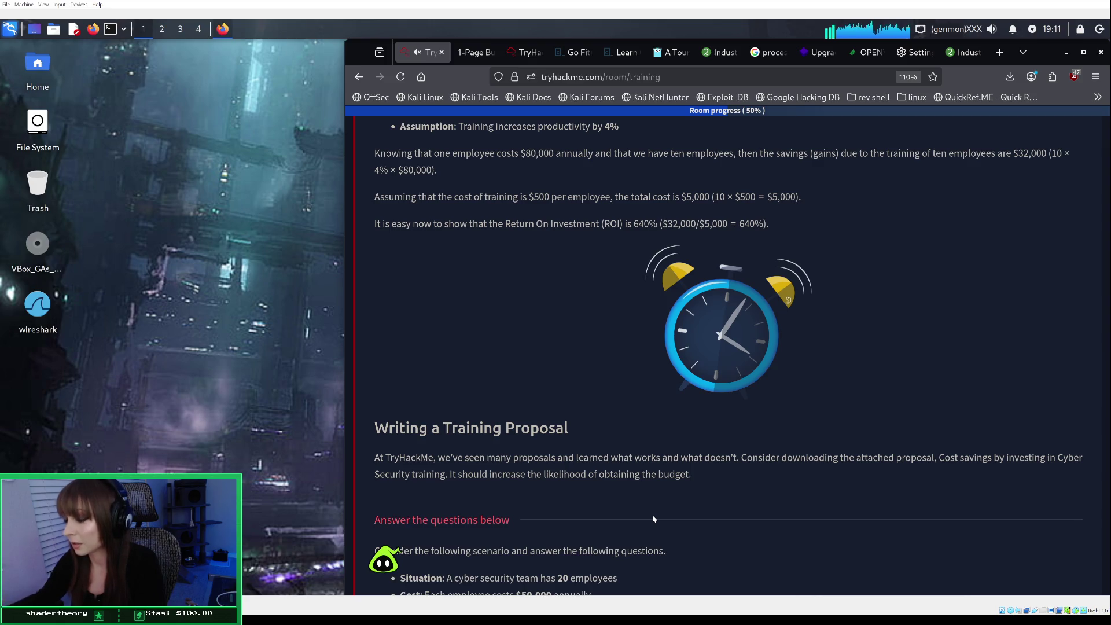
scroll(667, 380, "down", 3)
scroll(668, 380, "down", 3)
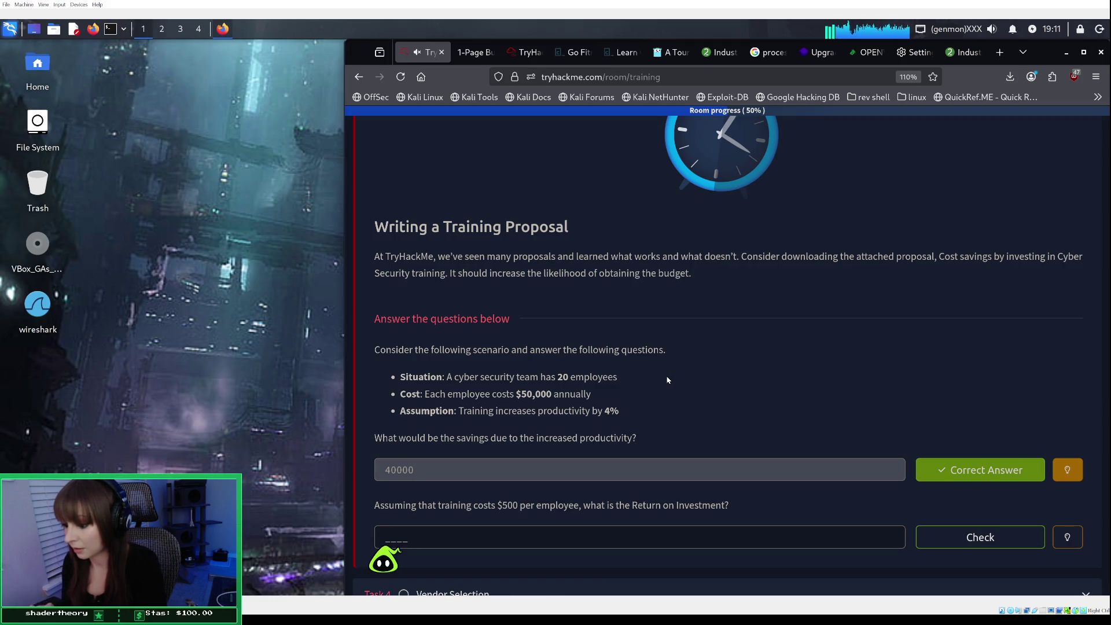
scroll(668, 377, "up", 5)
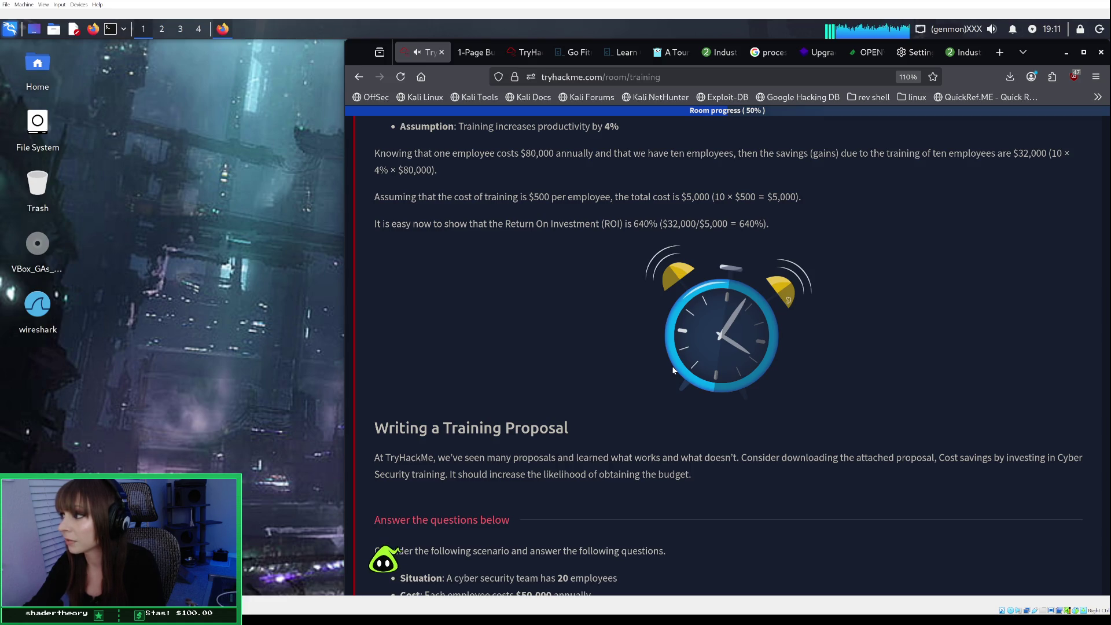
scroll(673, 370, "down", 5)
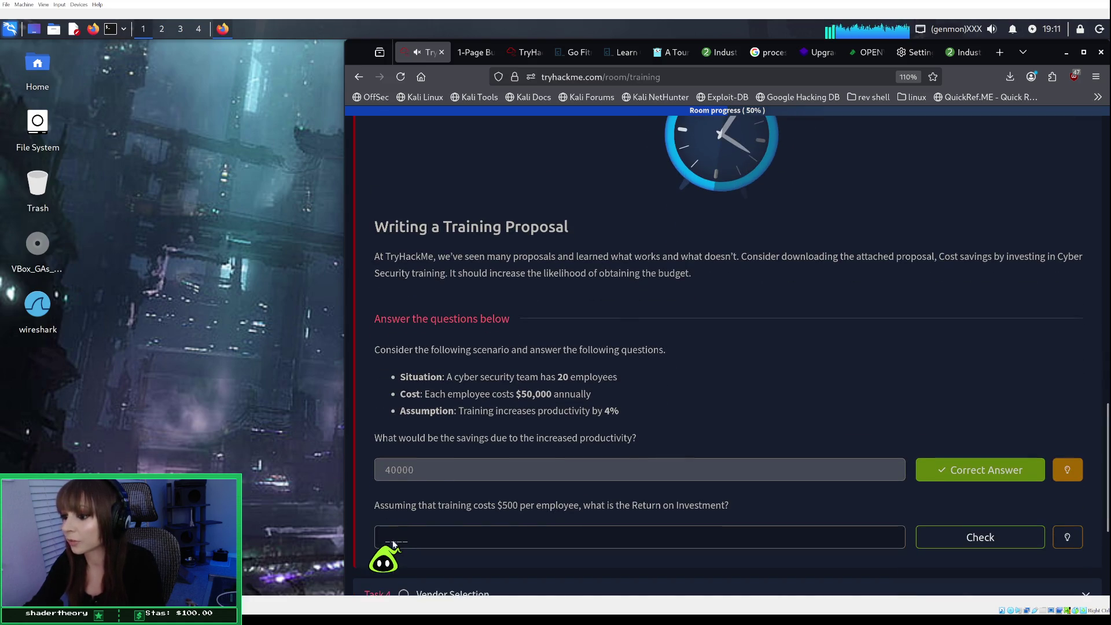
left_click(395, 545)
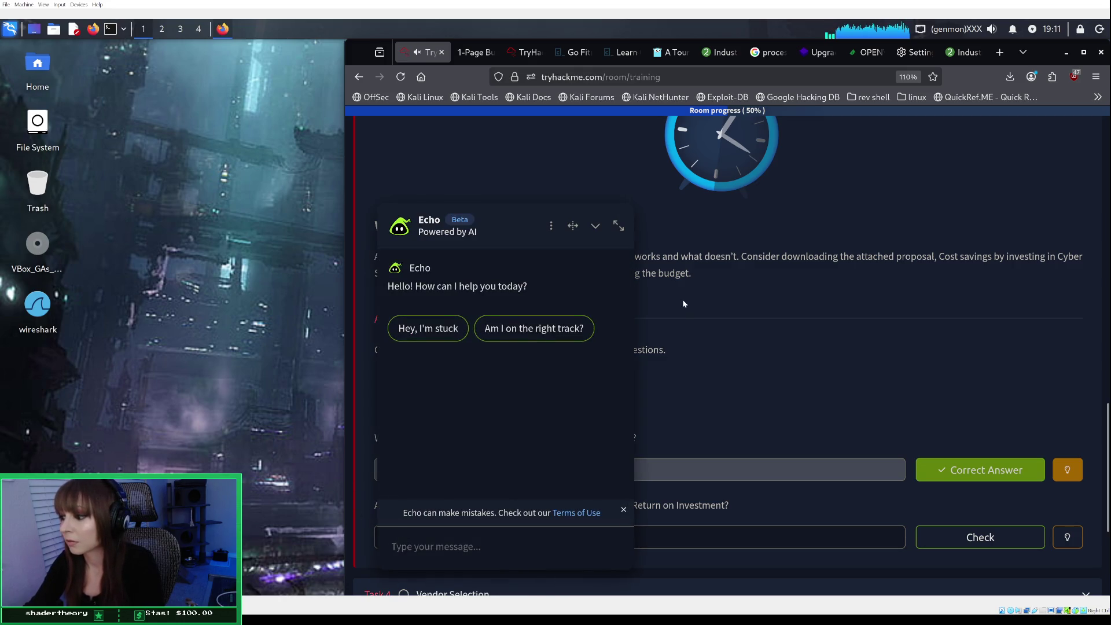
left_click(597, 226)
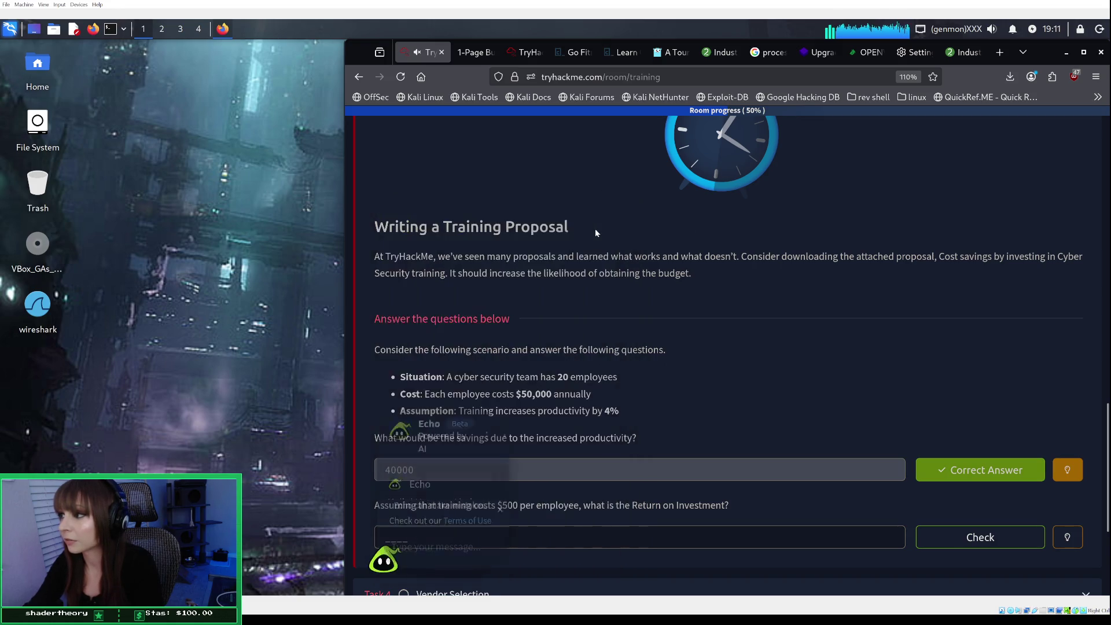
scroll(610, 364, "down", 2)
scroll(611, 365, "up", 6)
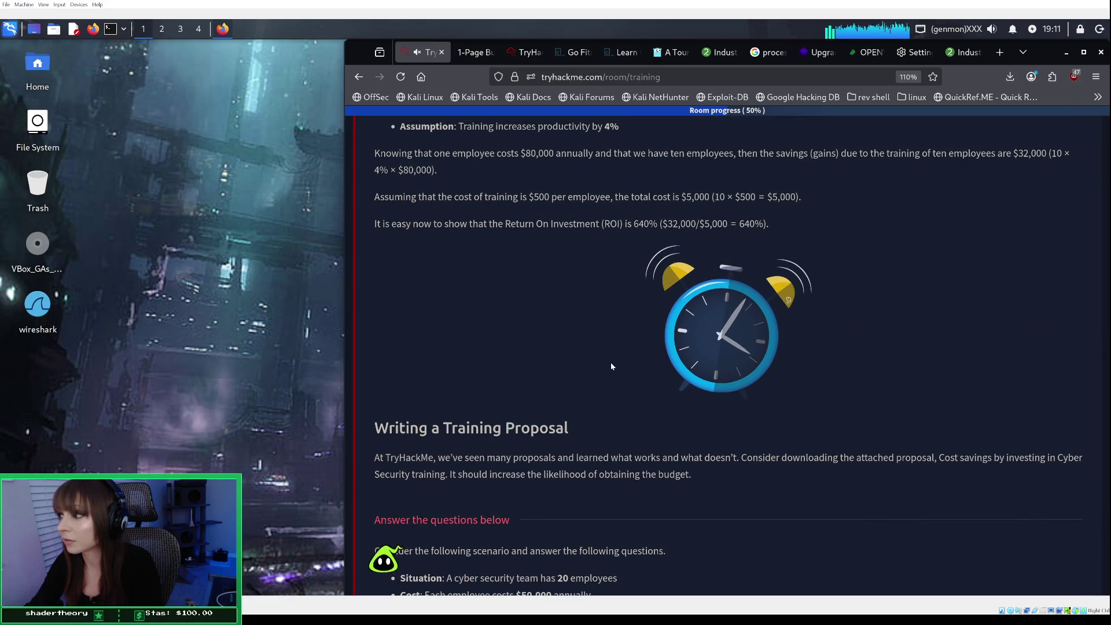
scroll(610, 362, "down", 5)
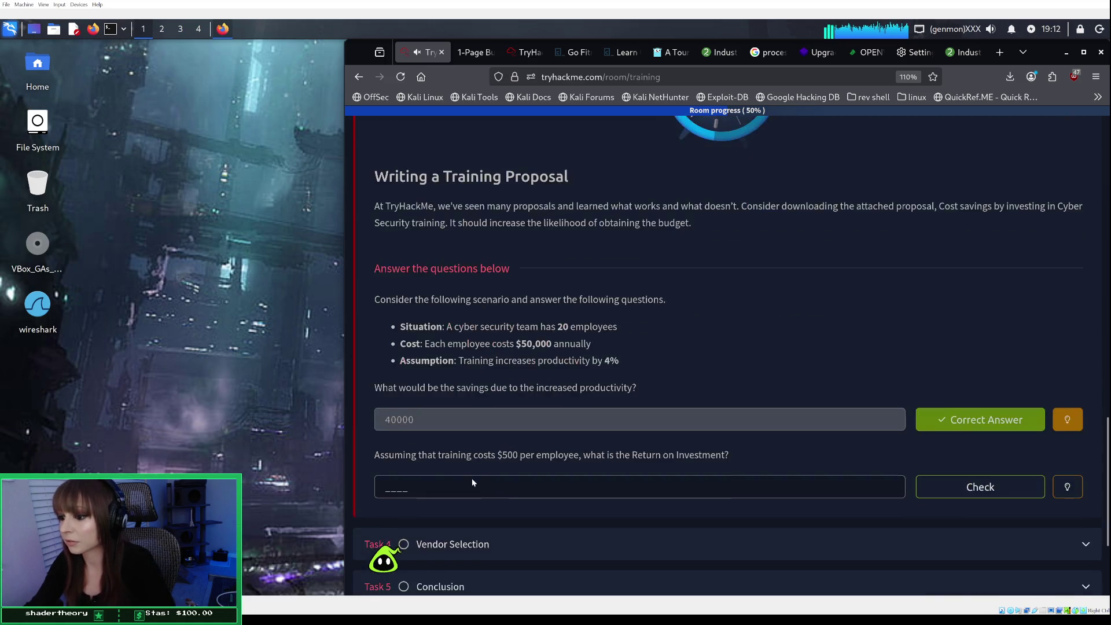
Submit 4000 as the Return on Investment answer.
left_click(408, 484)
type("4000")
key("Return")
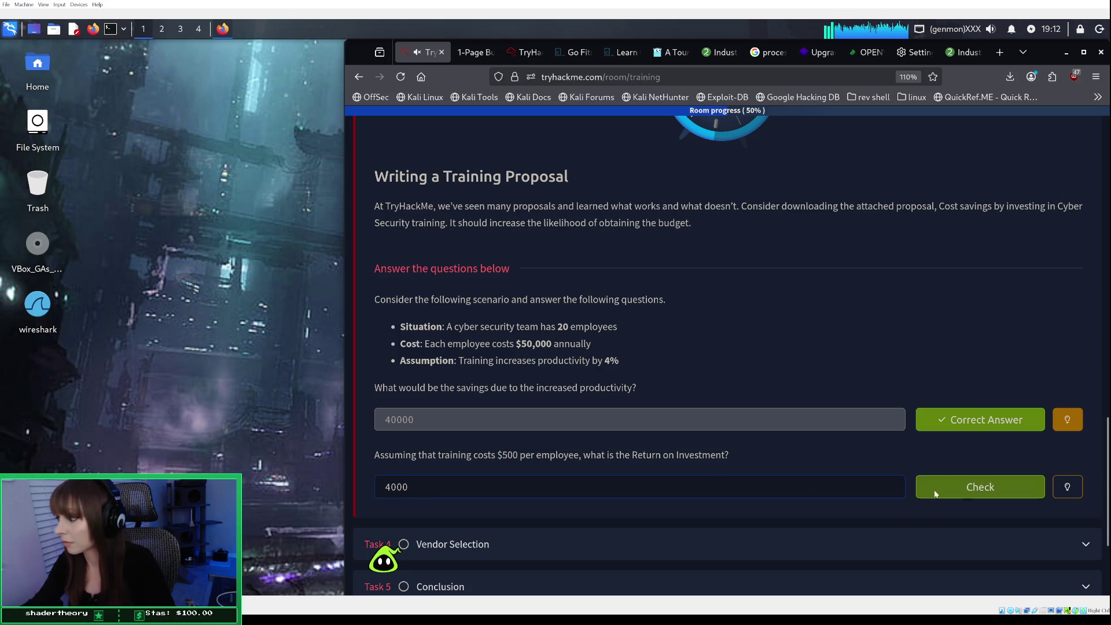
Clear the rejected 4000 from the ROI answer field.
left_click_drag(612, 496, 391, 488)
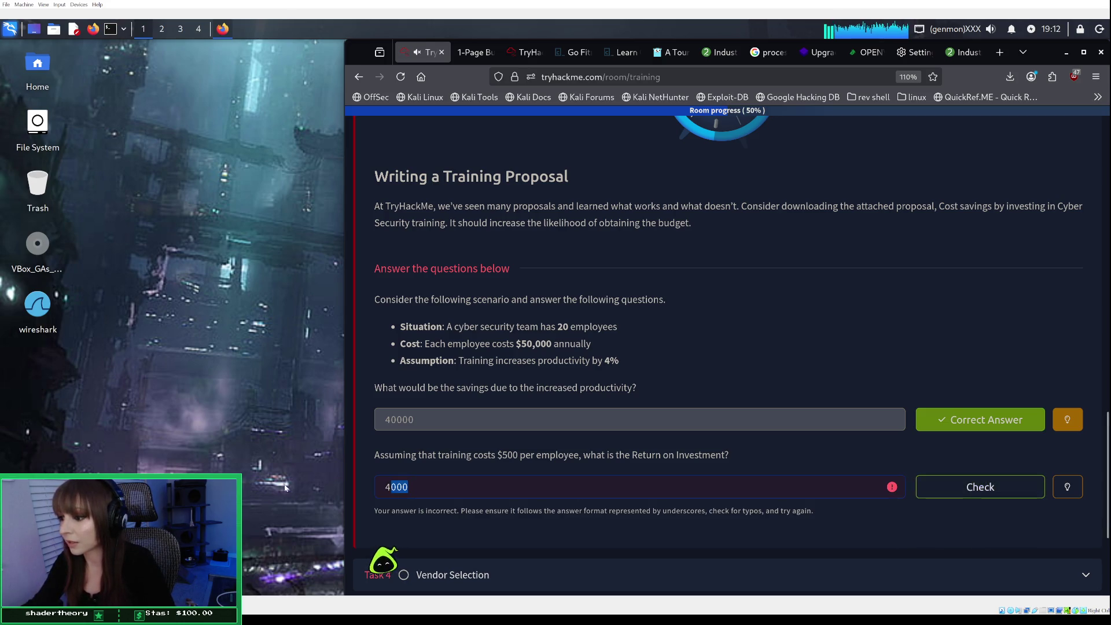
key("BackSpace")
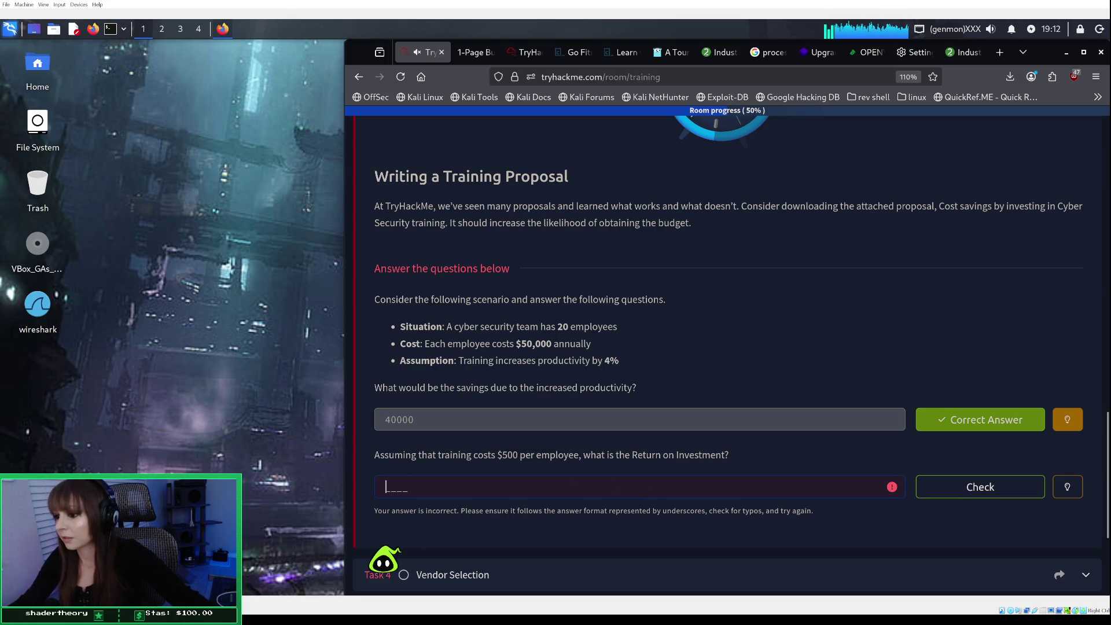
scroll(586, 475, "down", 3)
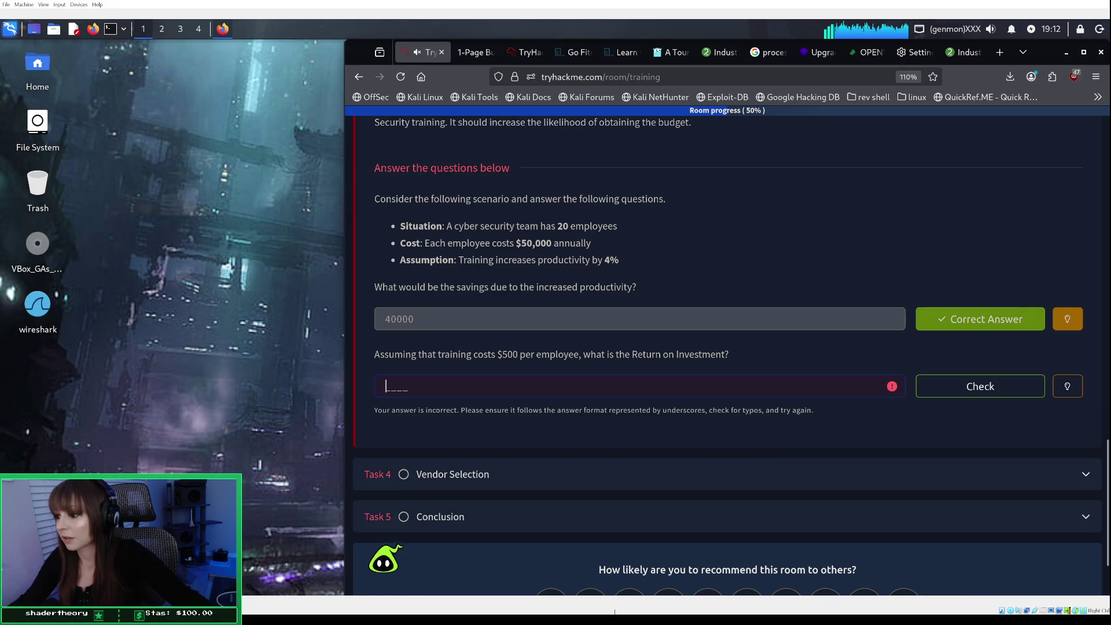
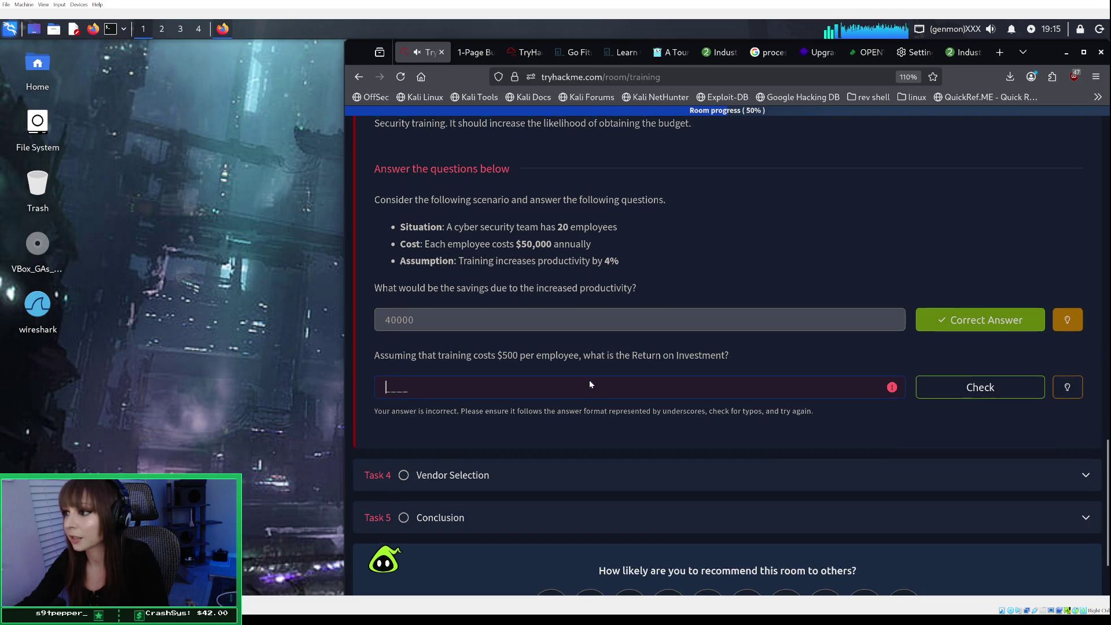
Answer the Return on Investment question with 400% and submit it for checking.
scroll(591, 384, "up", 6)
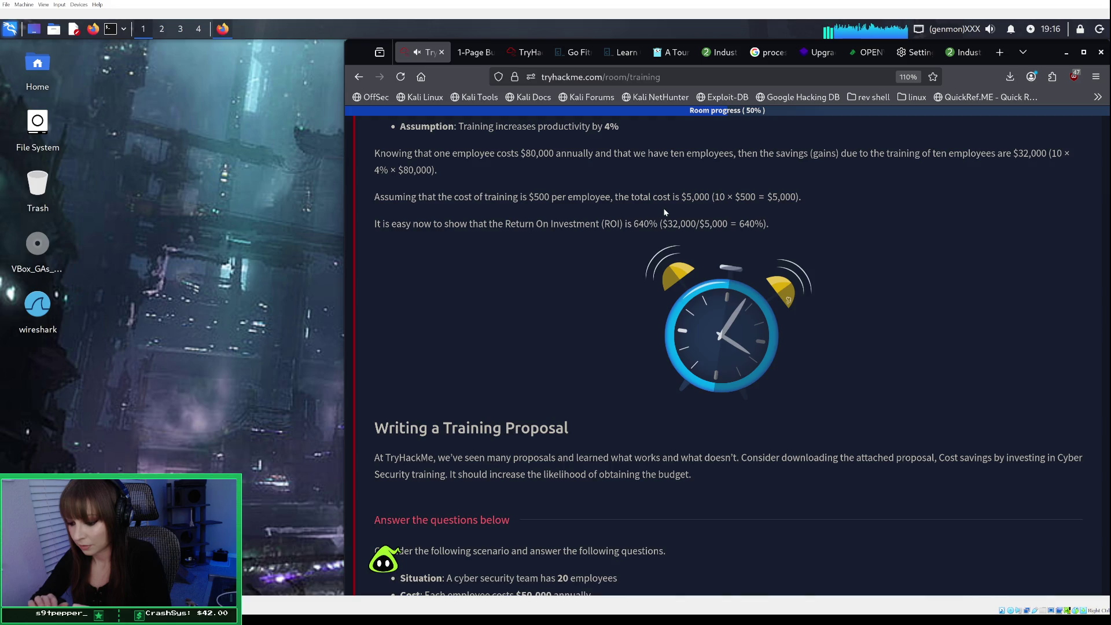
scroll(665, 213, "down", 3)
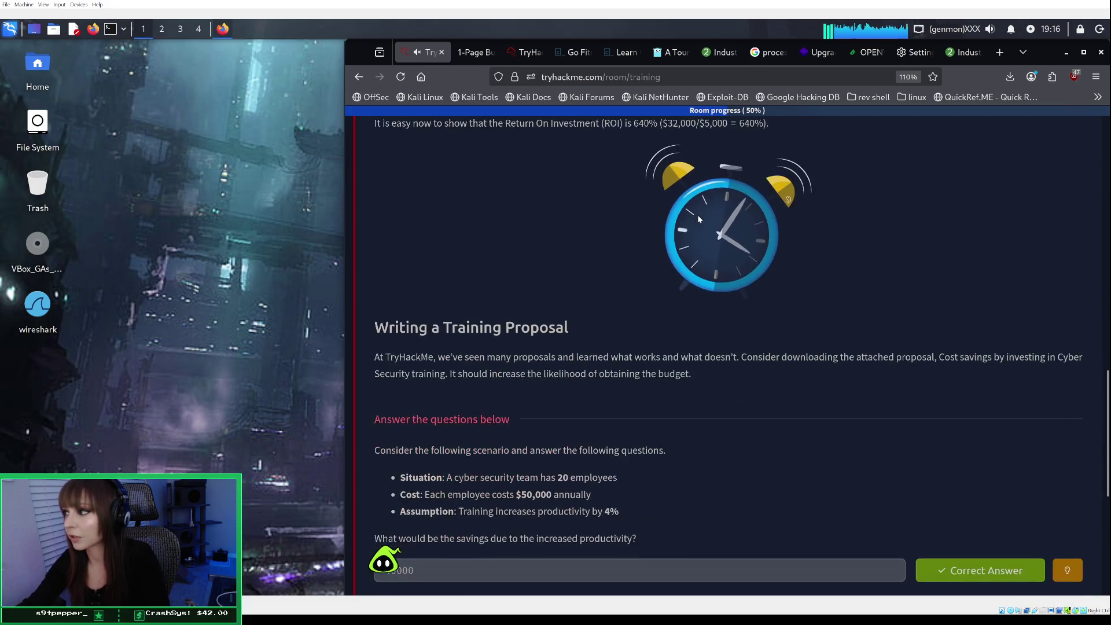
scroll(637, 368, "down", 3)
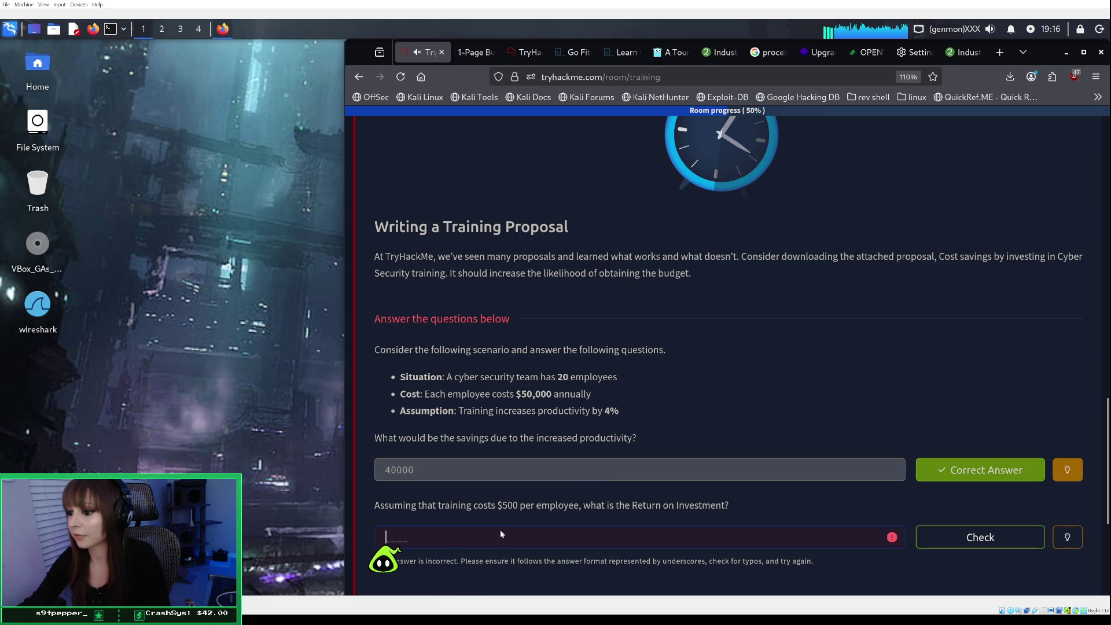
scroll(451, 533, "down", 2)
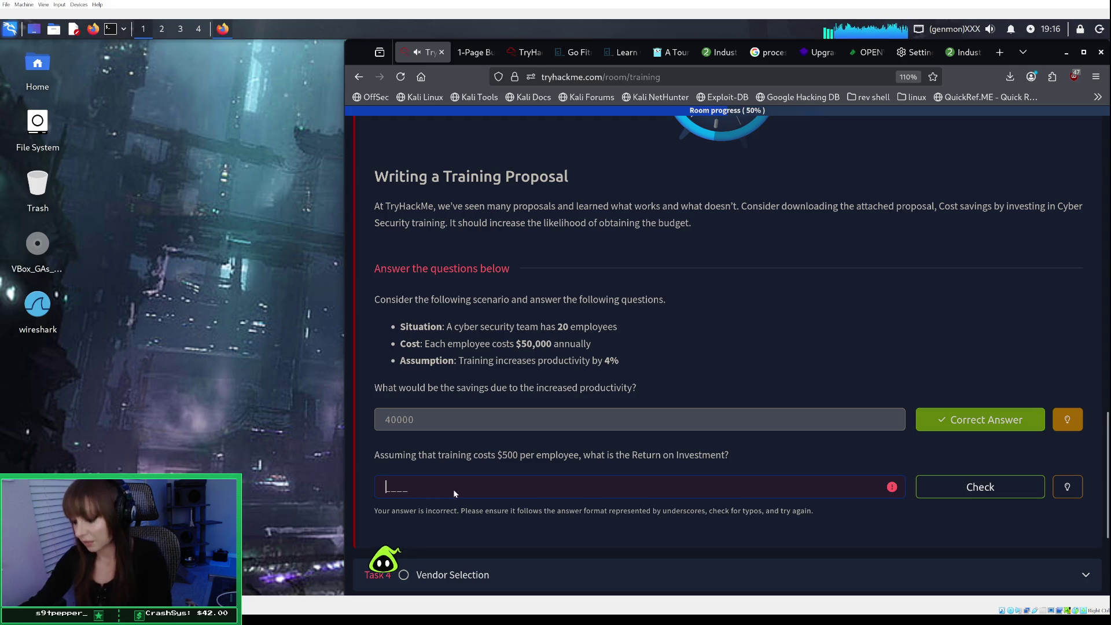
type("400")
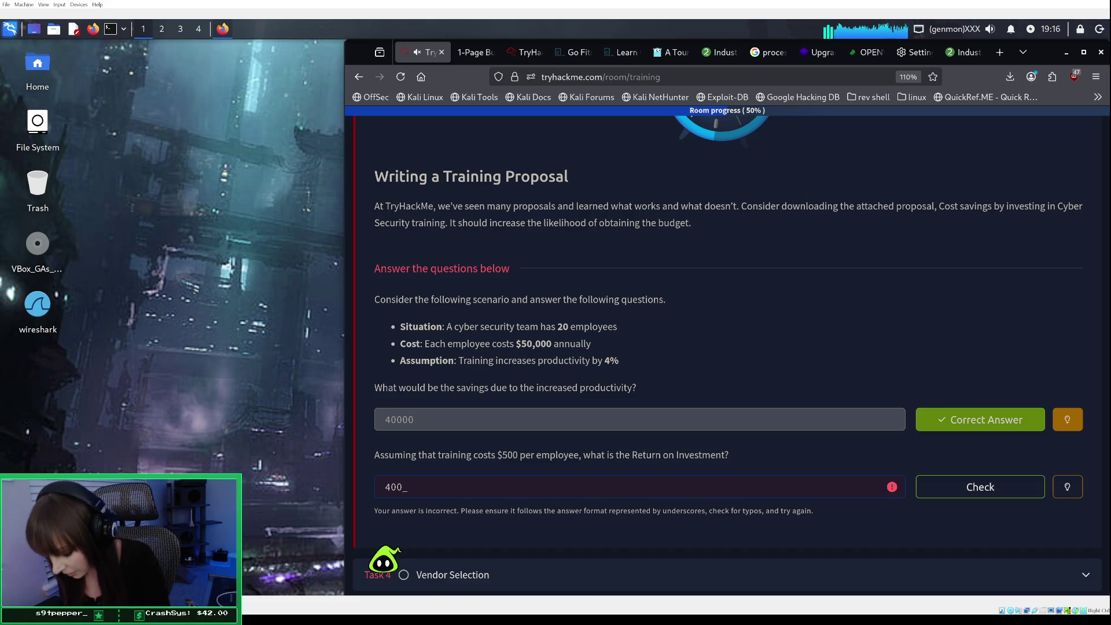
type("%")
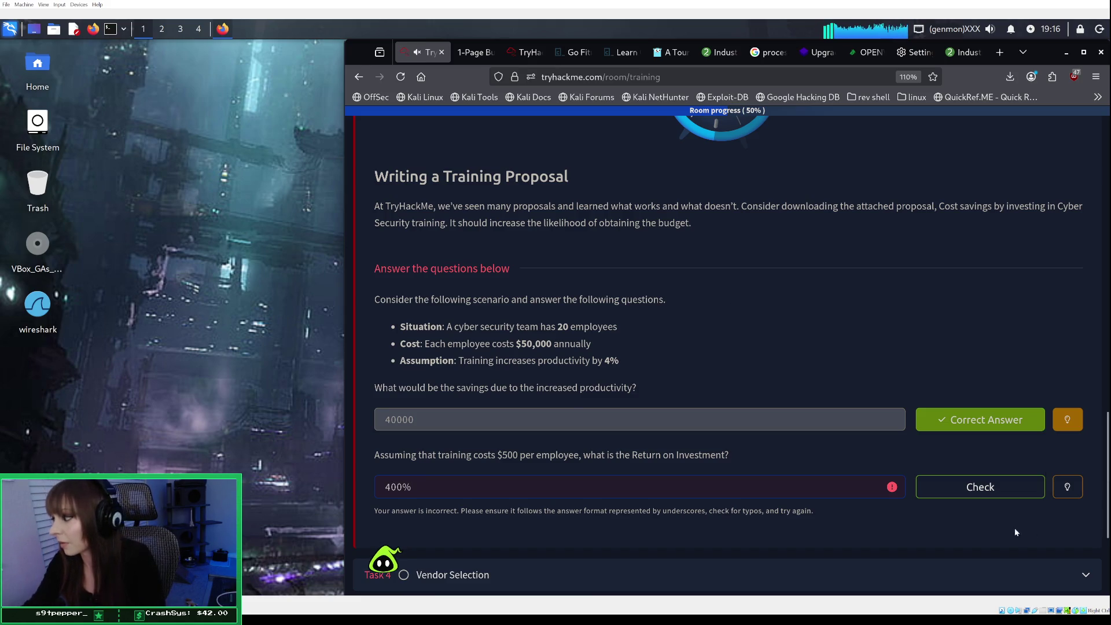
left_click(980, 492)
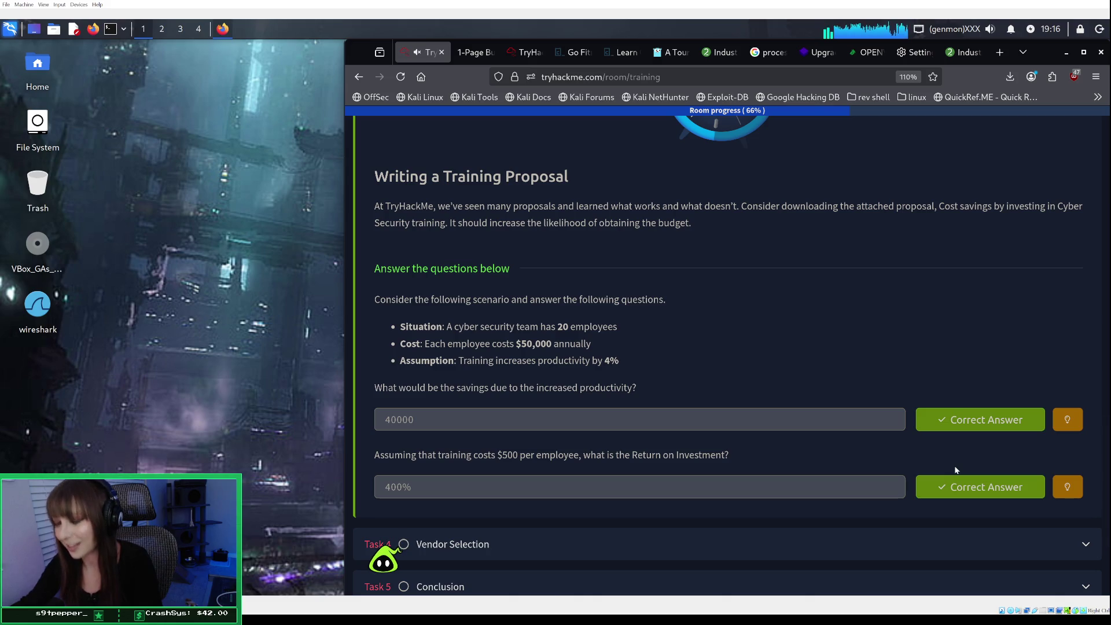
scroll(939, 447, "down", 1)
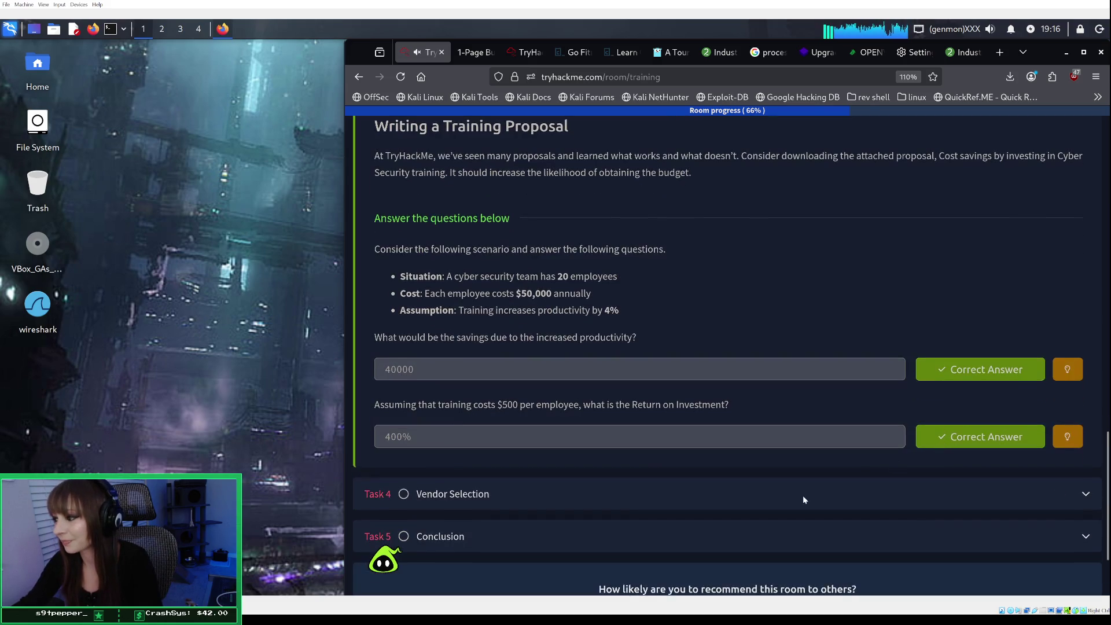
Expand Task 4, Vendor Selection, and scroll through its target image and questions.
left_click(803, 495)
scroll(803, 495, "down", 1)
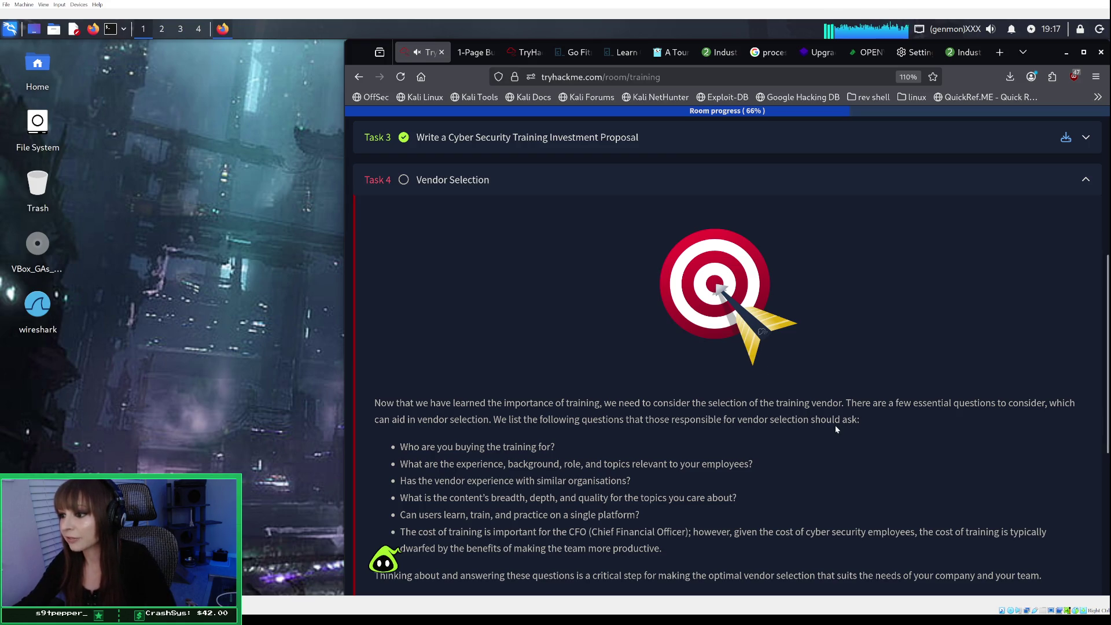
scroll(835, 429, "down", 1)
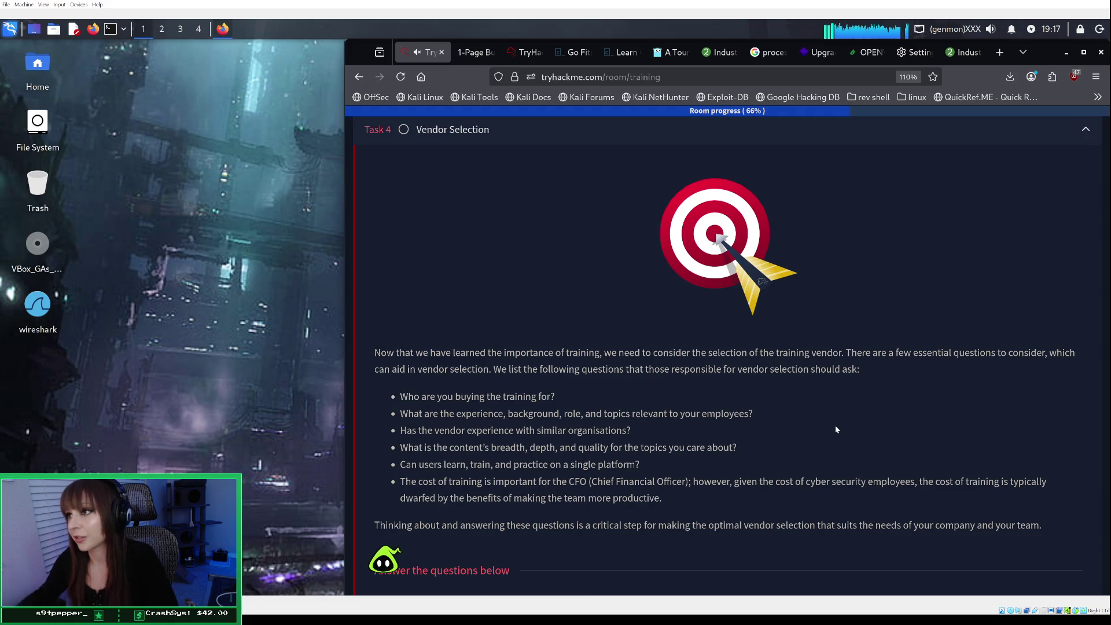
scroll(825, 417, "up", 5)
scroll(821, 418, "up", 2)
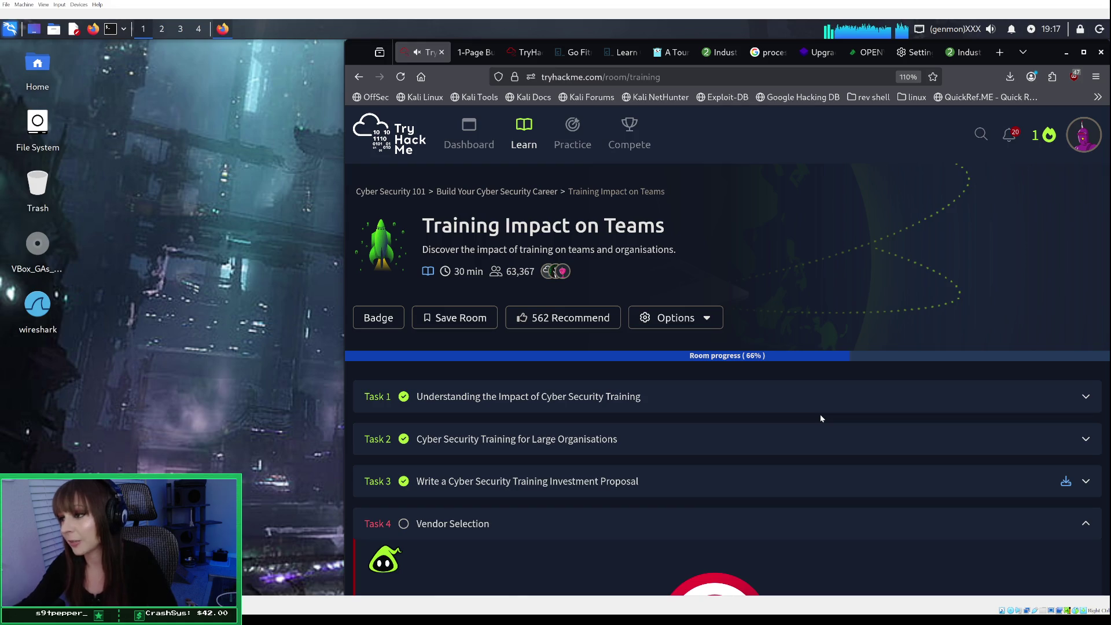
scroll(821, 417, "down", 1)
scroll(817, 421, "down", 4)
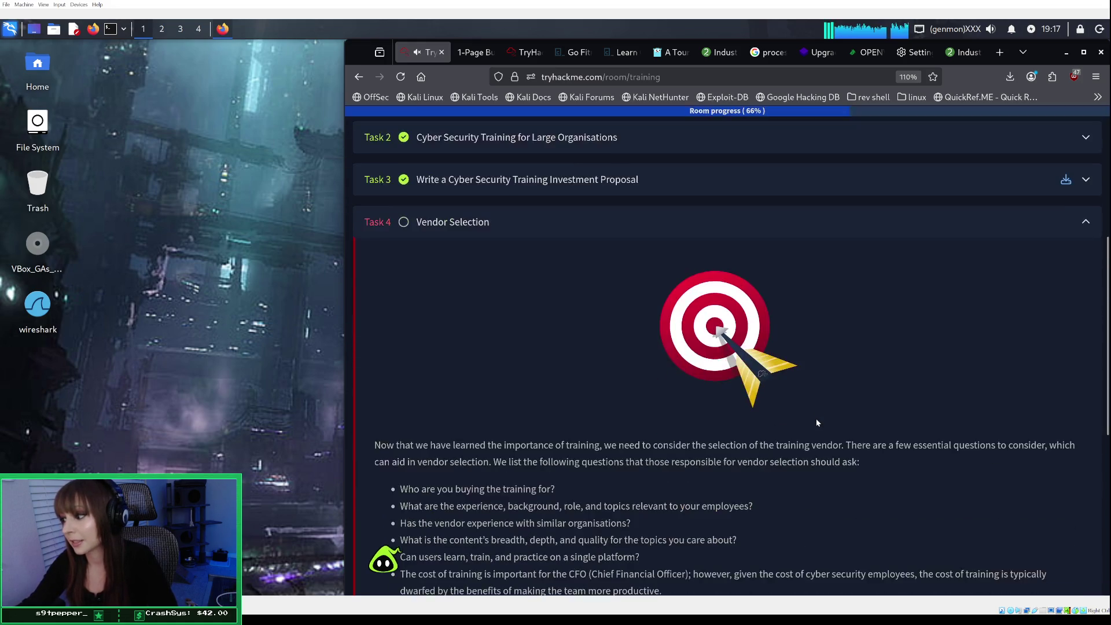
scroll(816, 423, "down", 2)
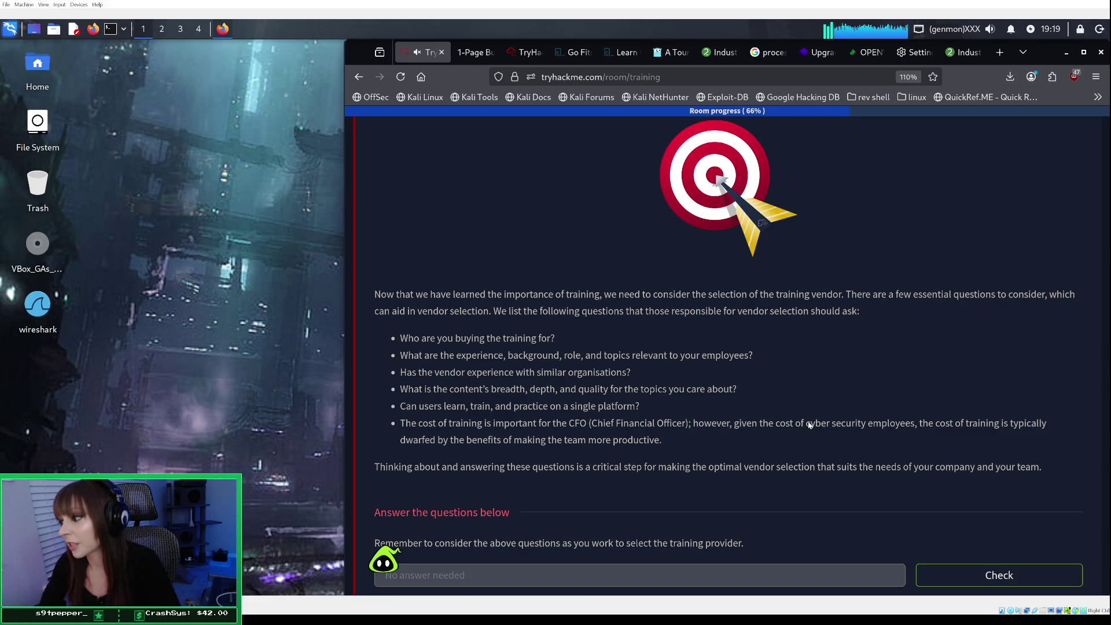
scroll(816, 424, "down", 1)
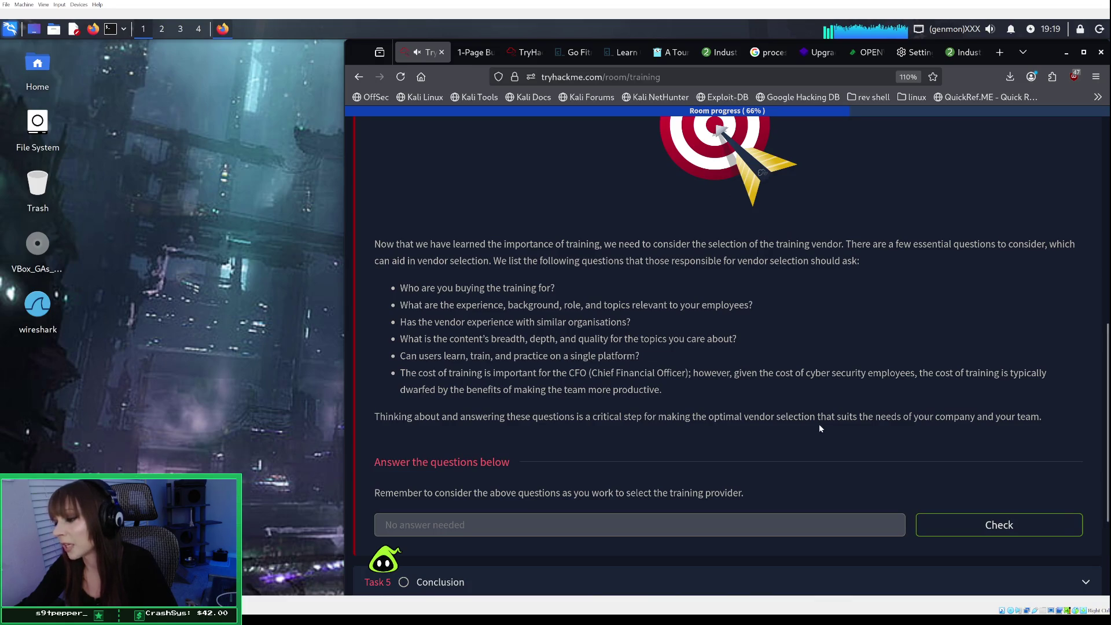
Mark the Vendor Selection question complete and expand Task 5, Conclusion.
left_click(952, 520)
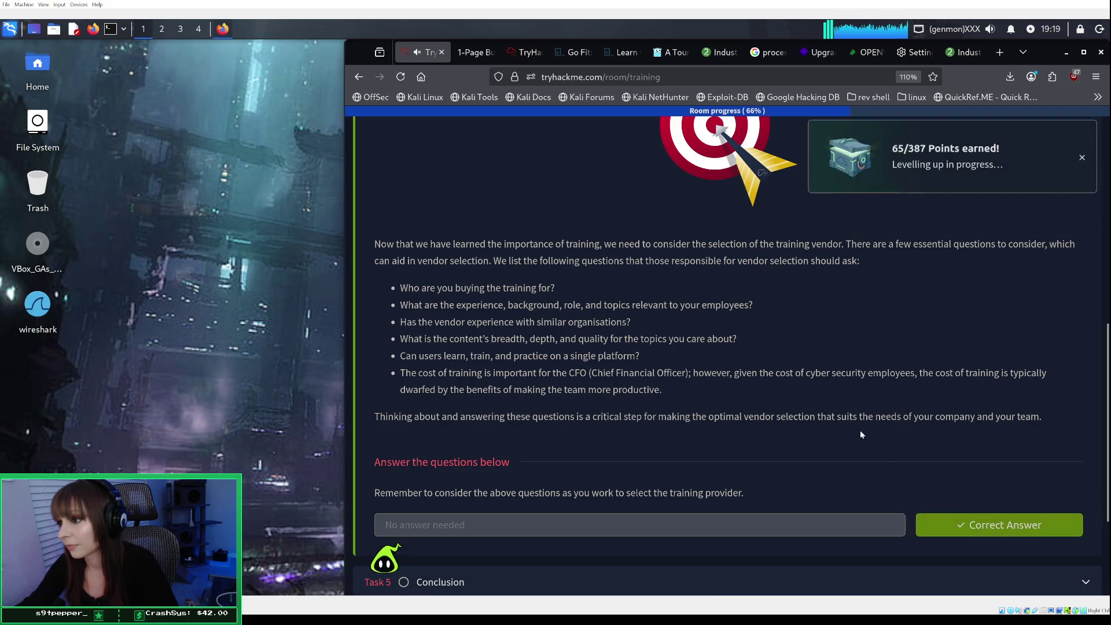
scroll(860, 430, "down", 3)
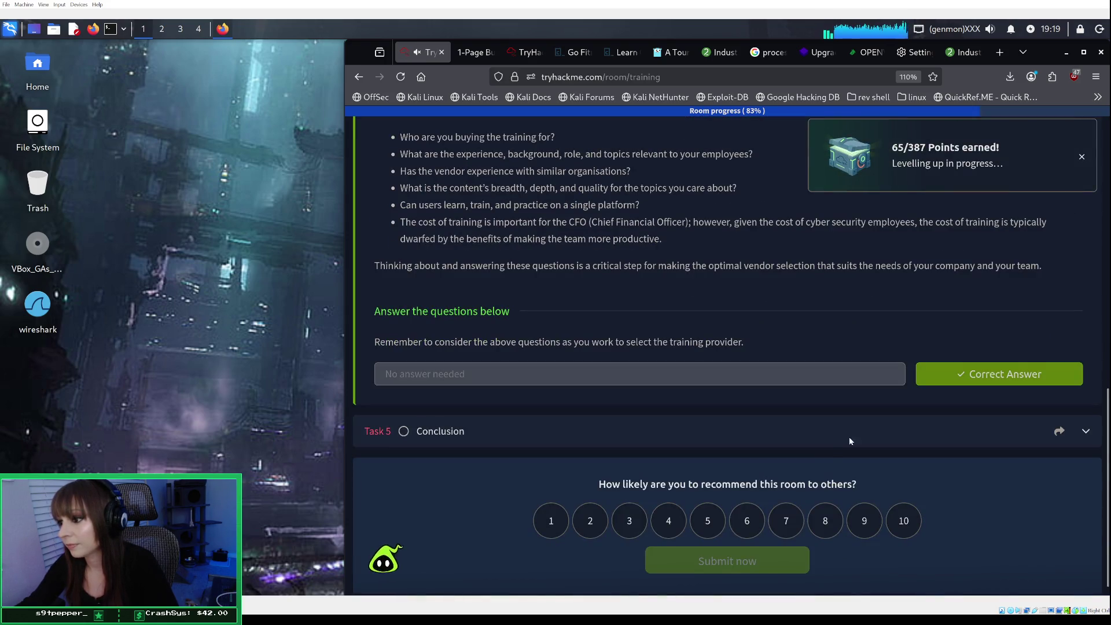
left_click(818, 435)
scroll(819, 440, "down", 4)
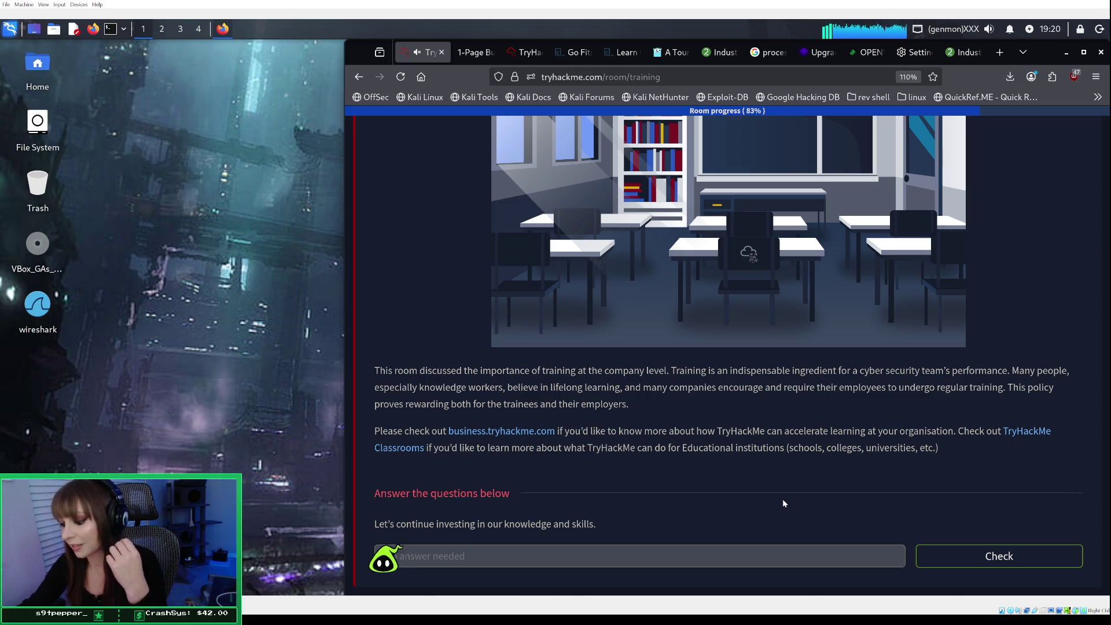
Submit the Conclusion task's 'No answer needed' question to finish the room.
scroll(776, 464, "down", 2)
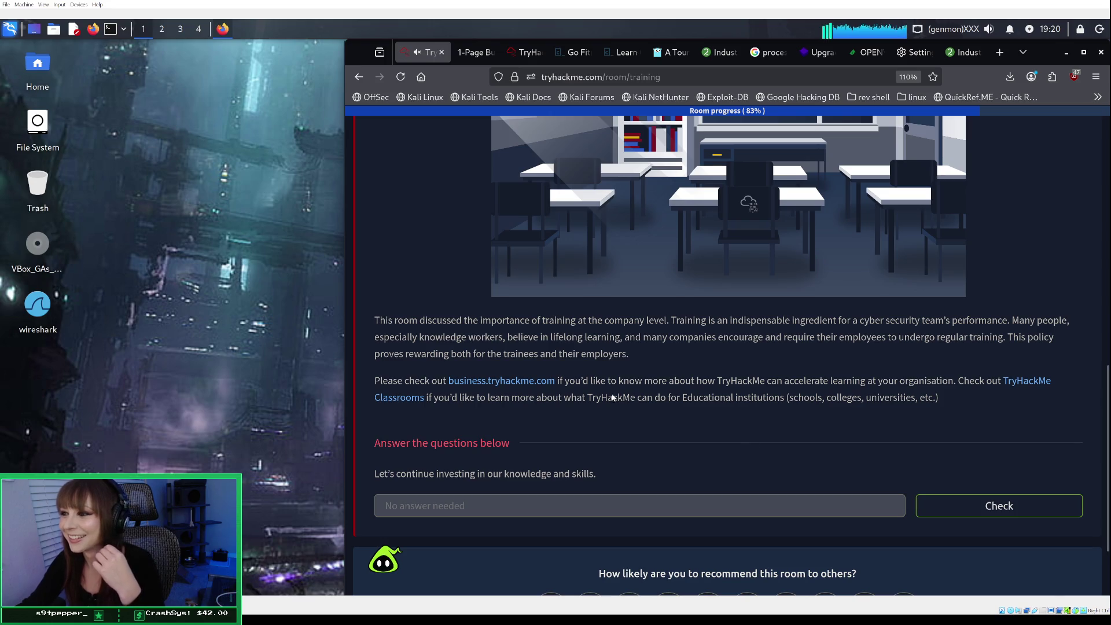
left_click_drag(377, 322, 412, 321)
left_click(411, 322)
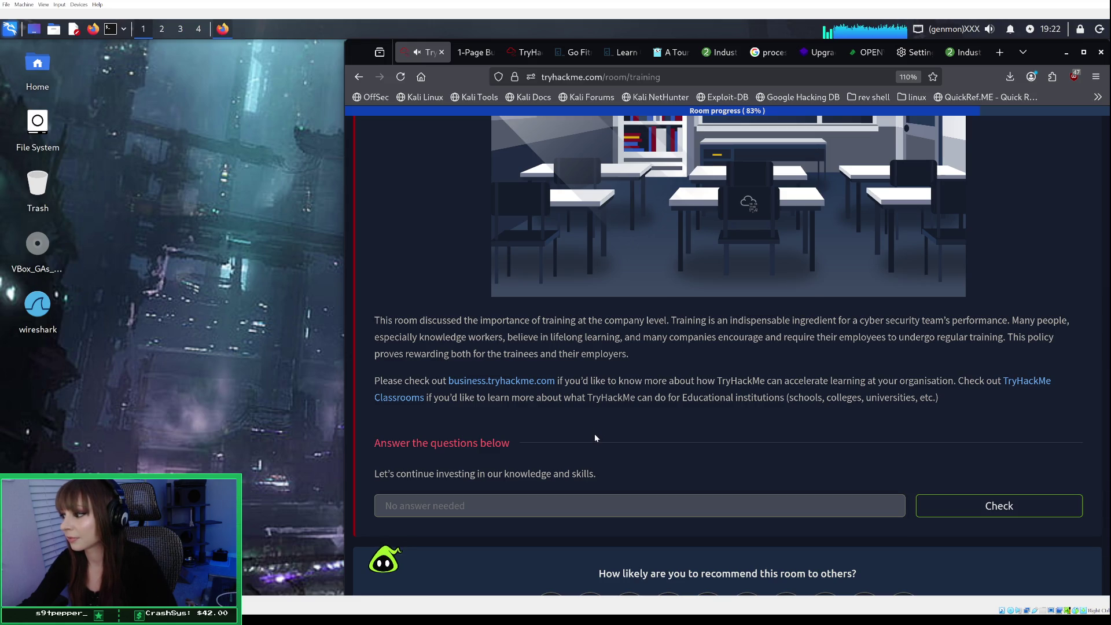
left_click(999, 507)
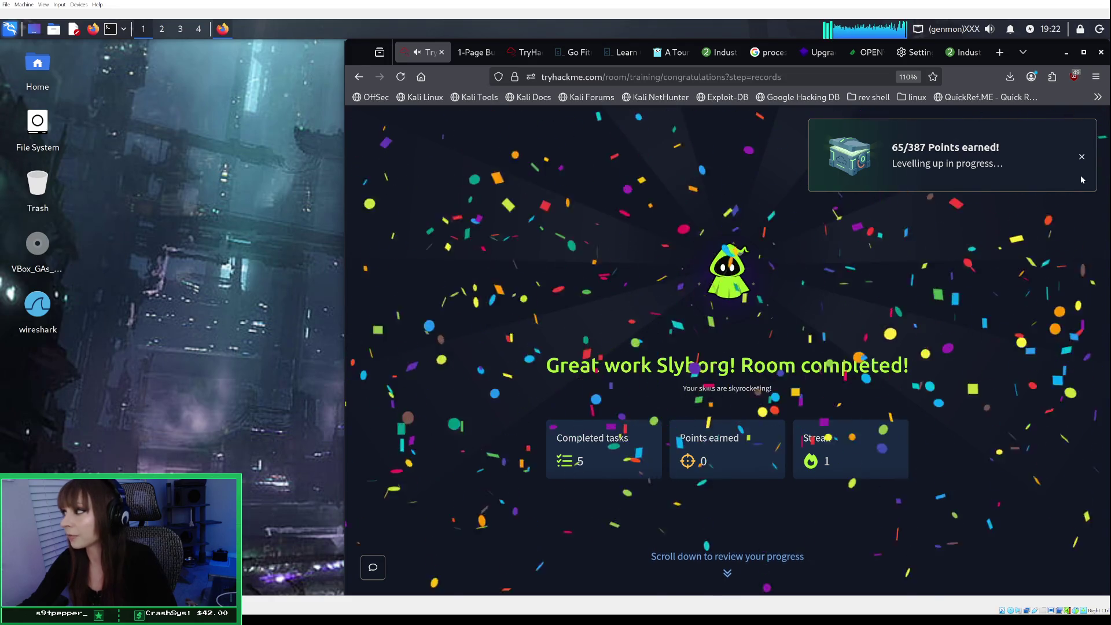
Scroll past the Cyber Ready badge and share summary, then go to the dashboard.
scroll(771, 376, "down", 2)
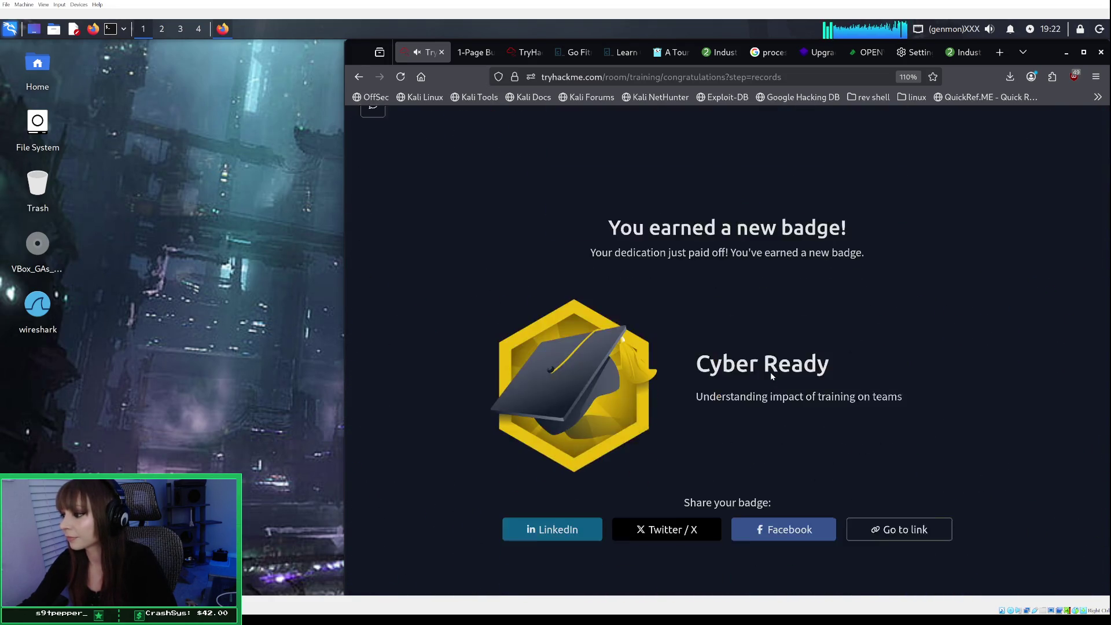
scroll(771, 377, "down", 2)
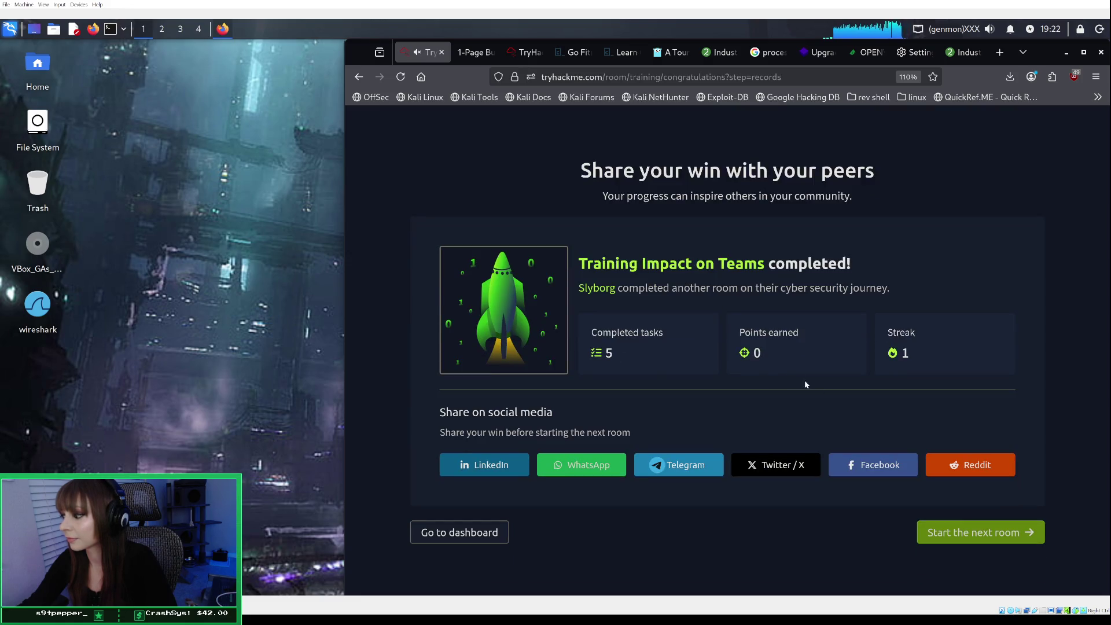
left_click(459, 532)
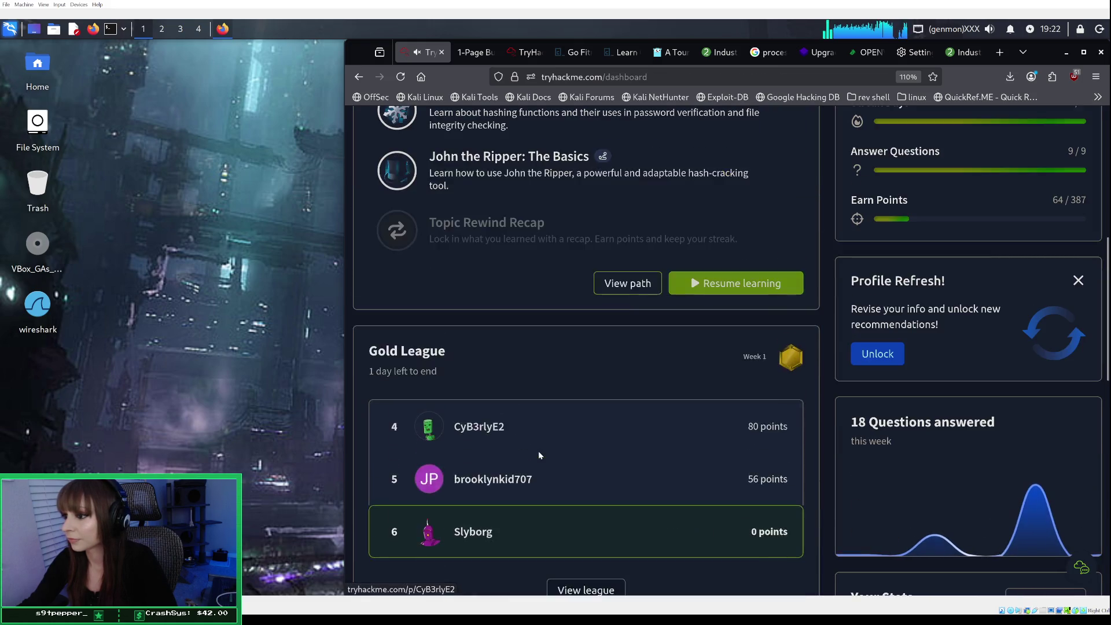
scroll(538, 450, "up", 5)
scroll(538, 455, "down", 4)
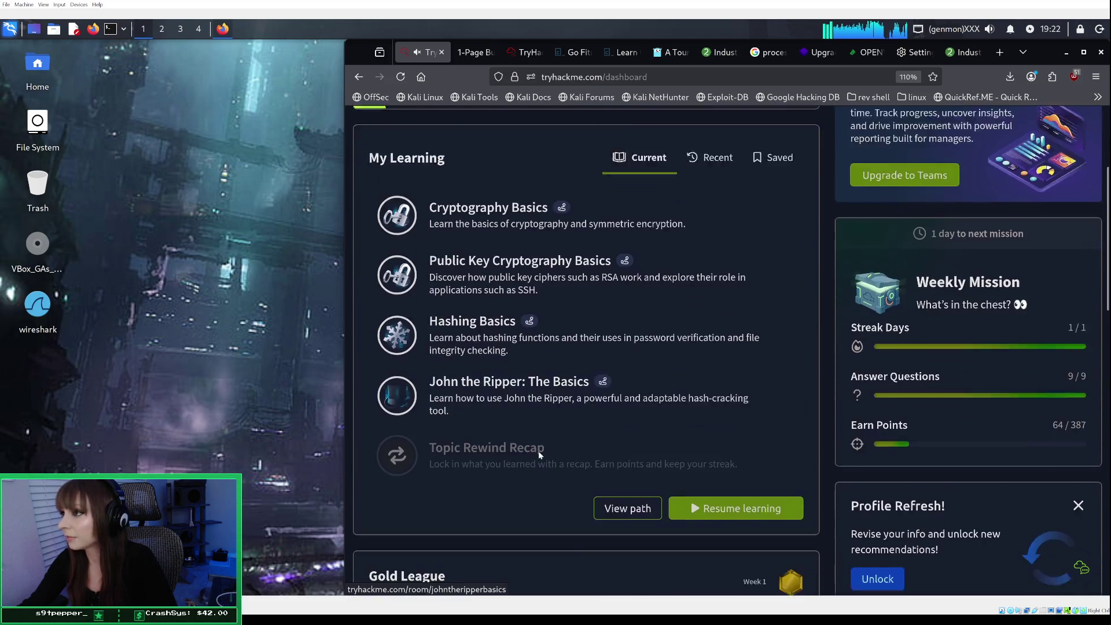
scroll(539, 455, "up", 3)
scroll(538, 455, "up", 4)
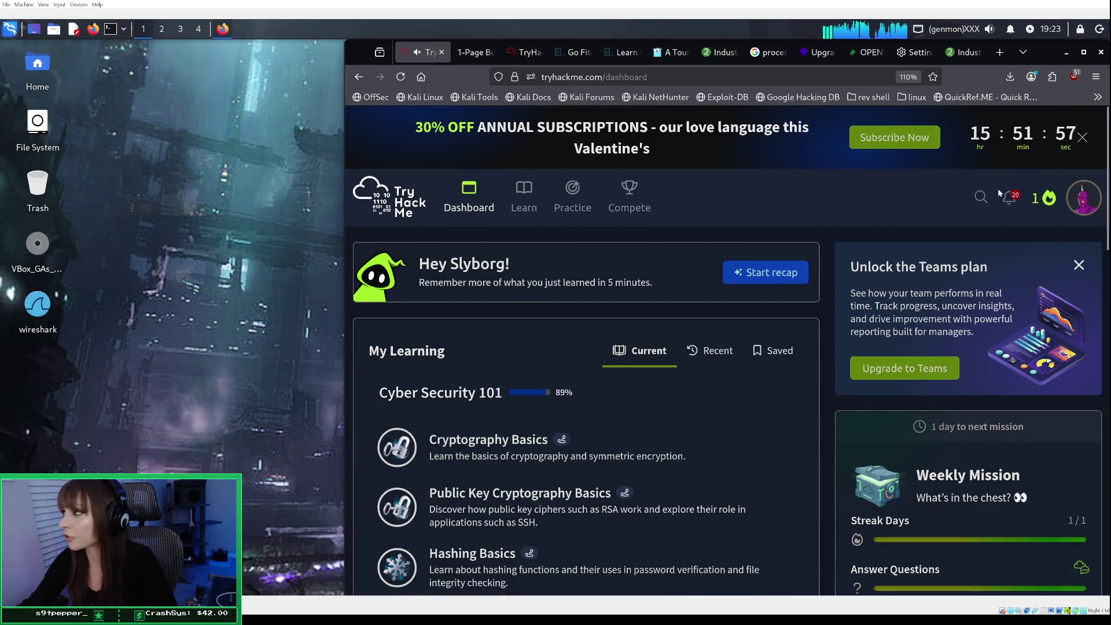
scroll(711, 337, "down", 7)
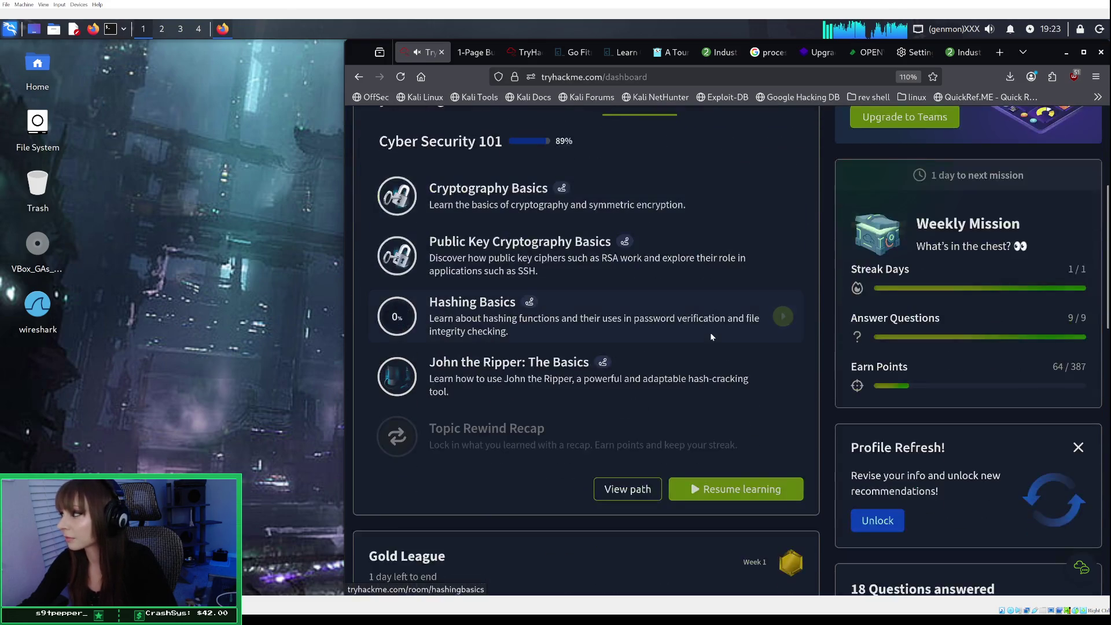
scroll(711, 337, "down", 5)
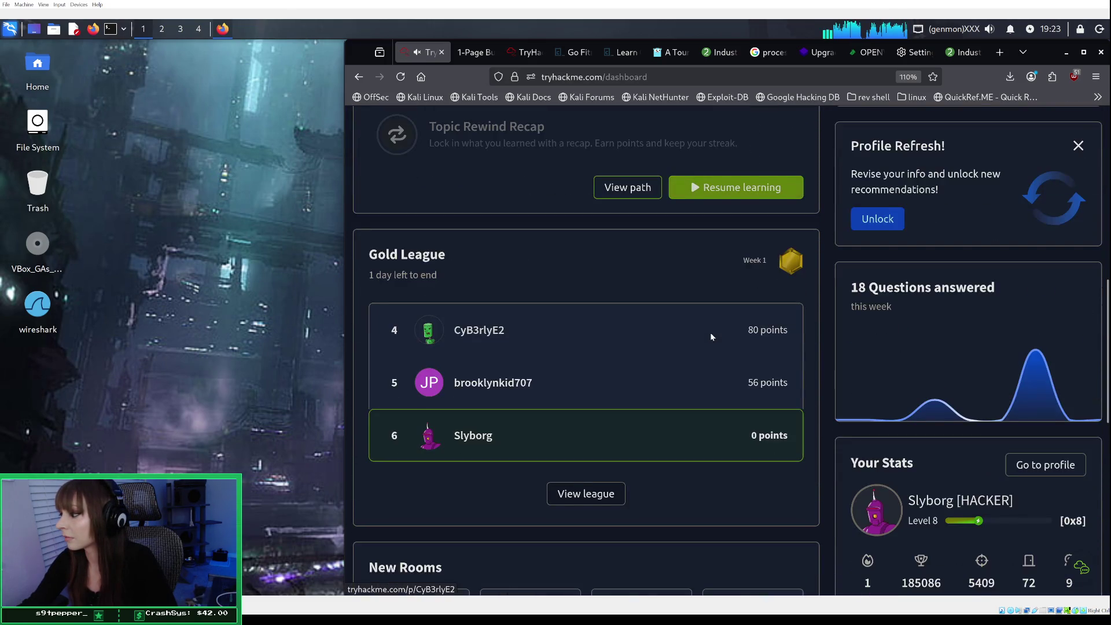
scroll(711, 336, "down", 3)
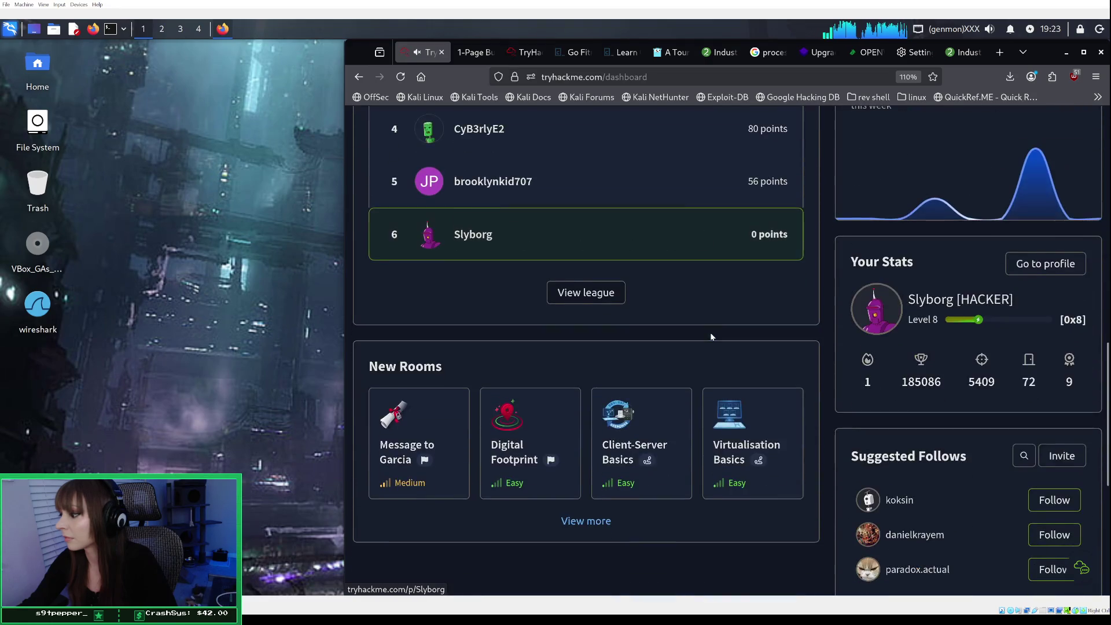
scroll(712, 337, "up", 3)
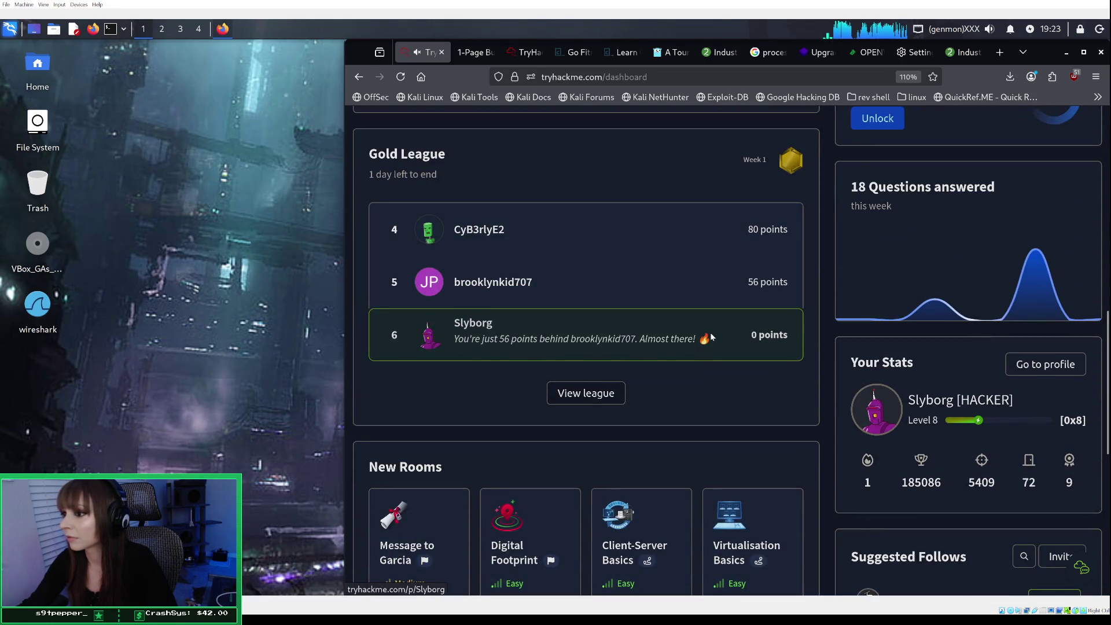
scroll(711, 337, "up", 6)
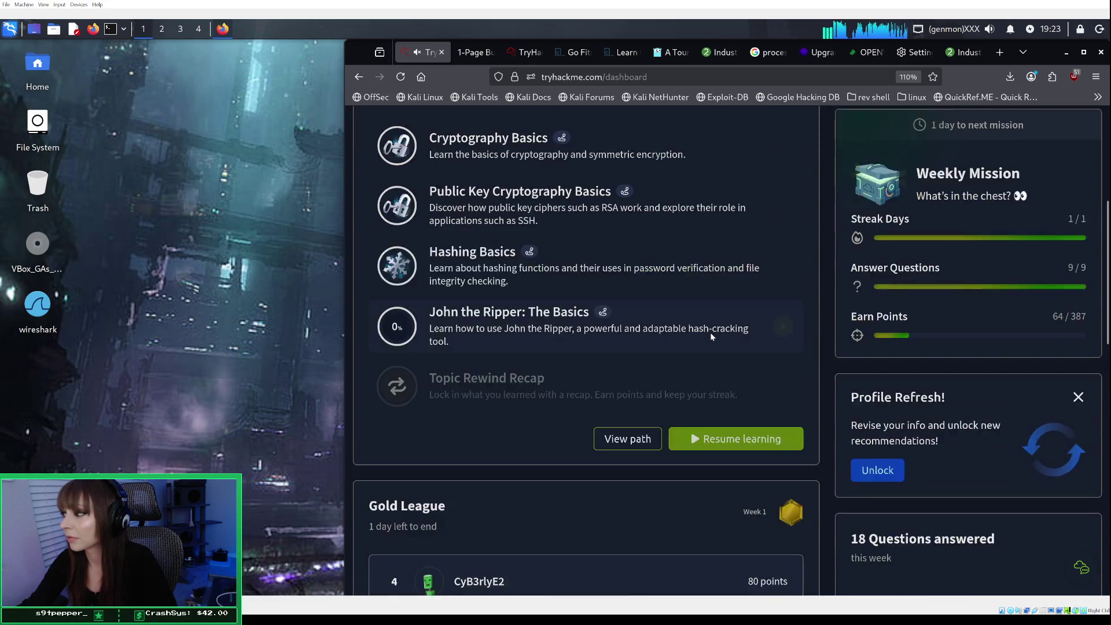
scroll(711, 335, "up", 5)
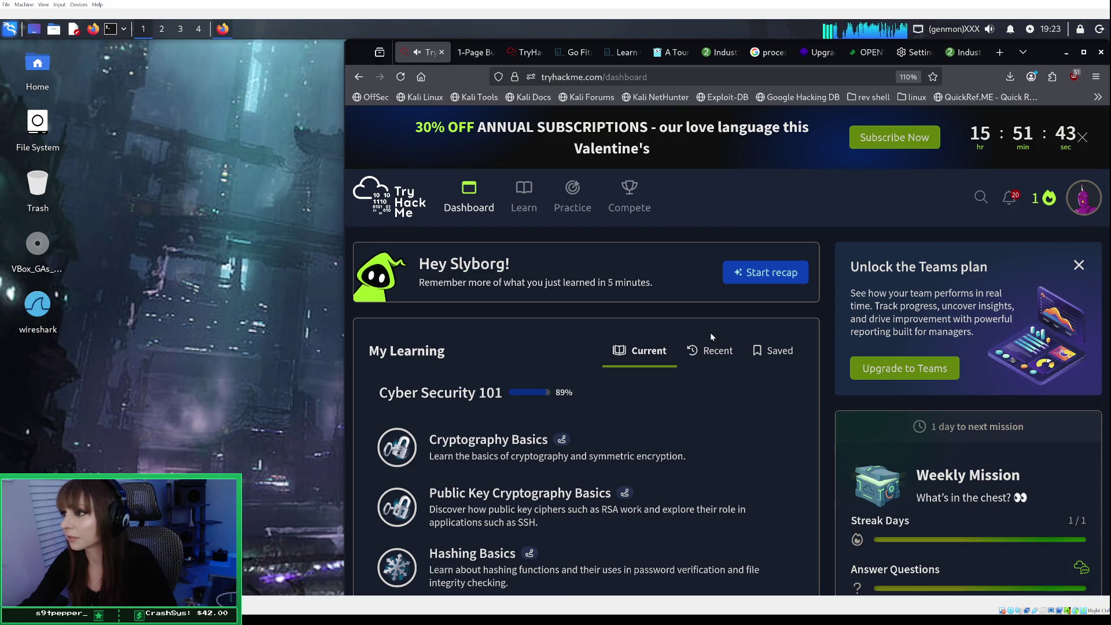
scroll(711, 337, "down", 4)
left_click(629, 493)
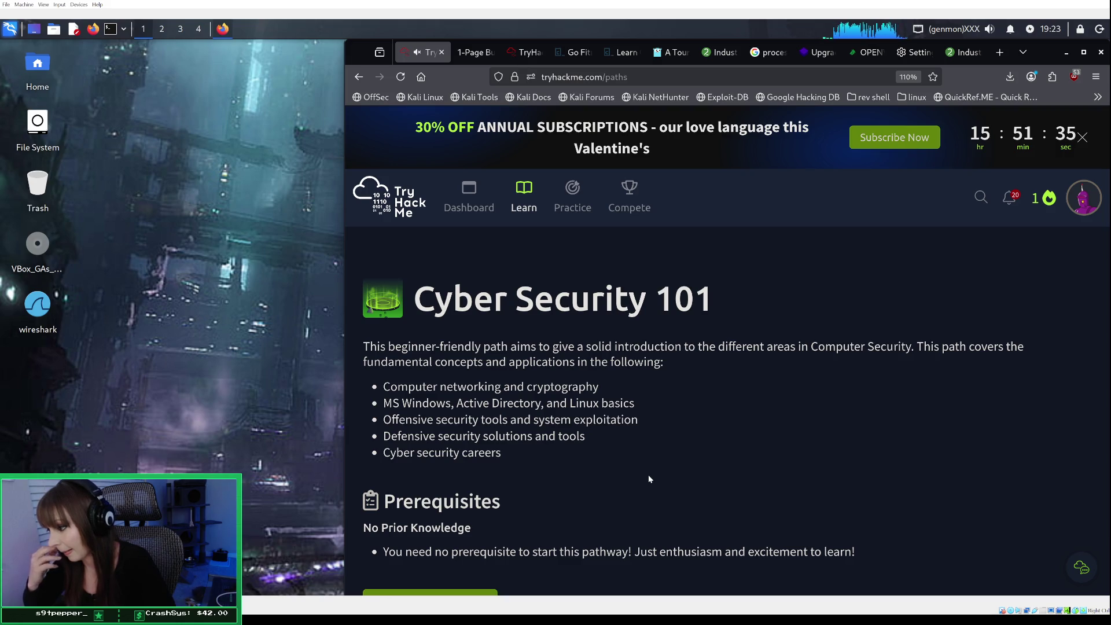
Expand Build Your Cyber Security Career in the Cyber Security 101 path and open the Topic Transition Recap.
scroll(683, 446, "down", 2)
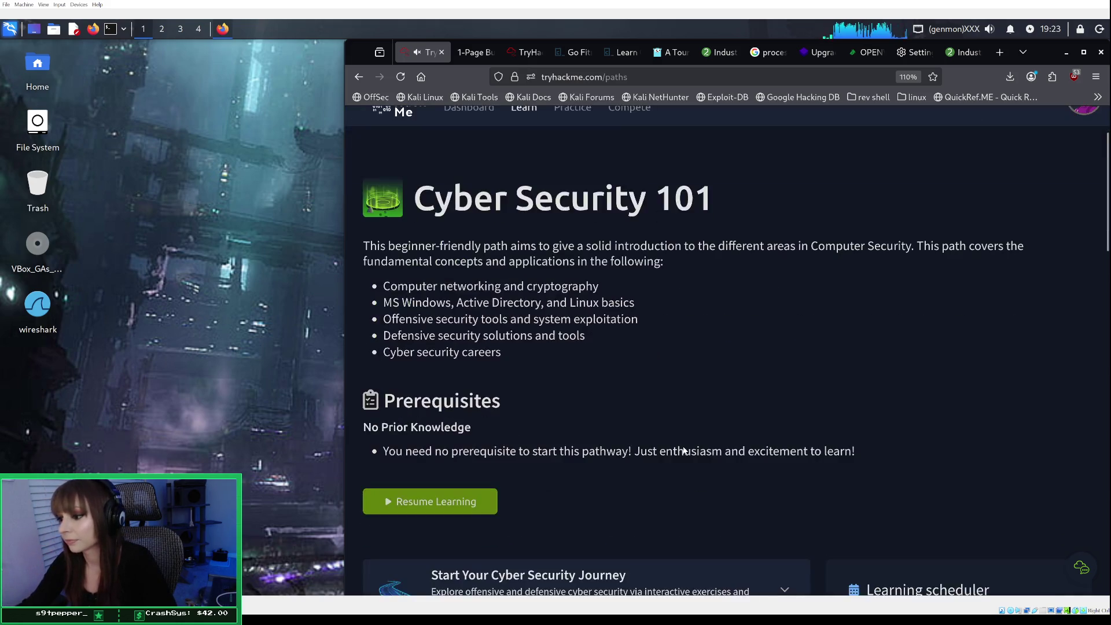
scroll(683, 450, "down", 2)
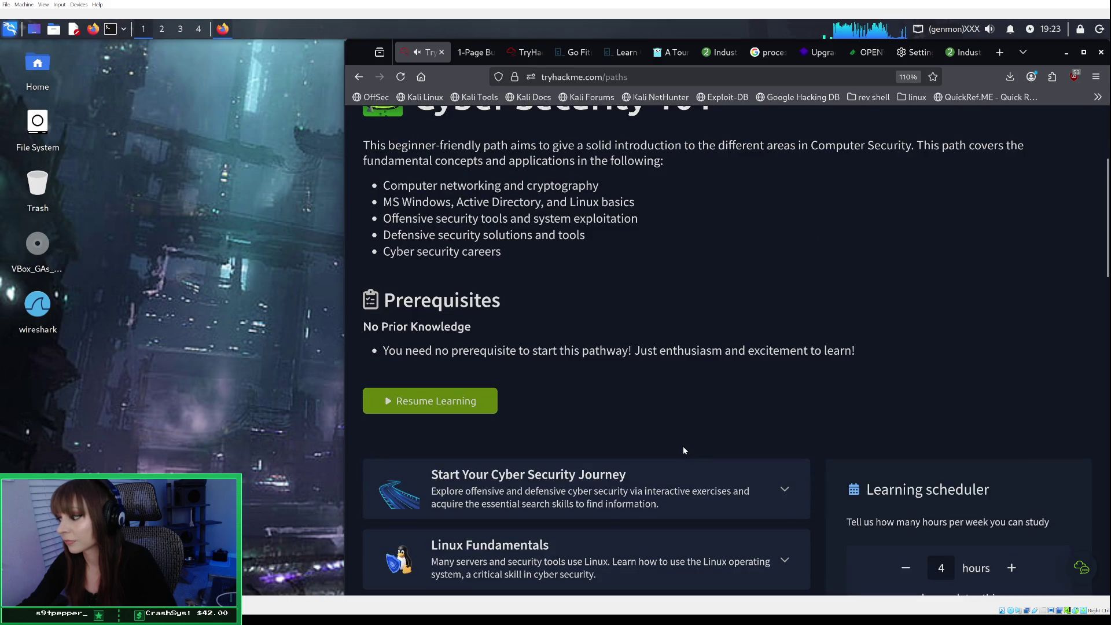
scroll(683, 450, "down", 3)
scroll(684, 450, "down", 4)
scroll(683, 450, "down", 12)
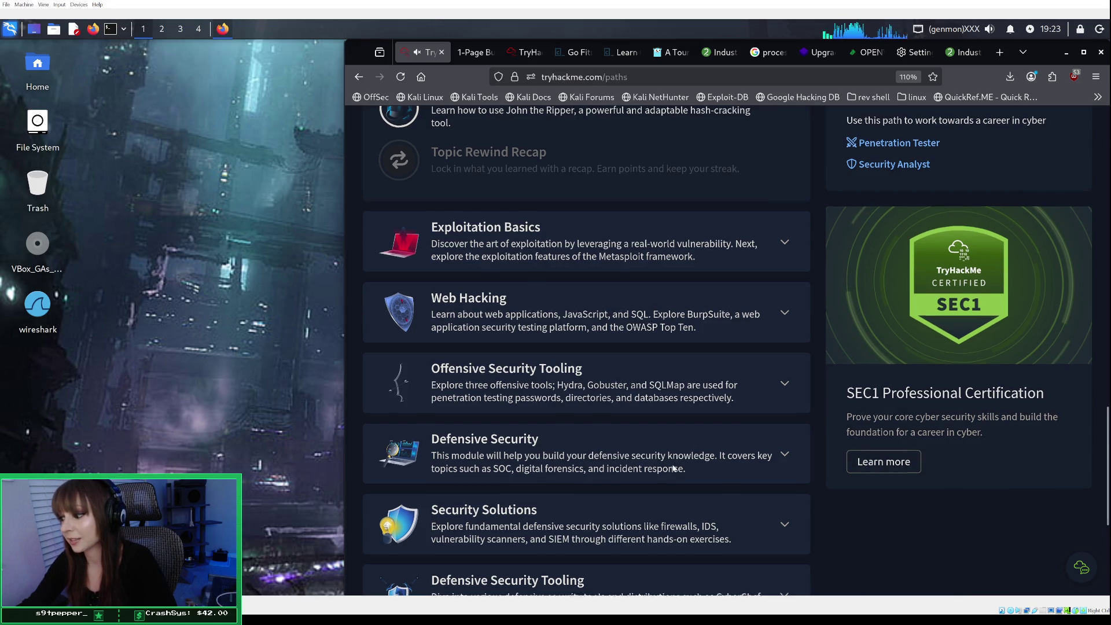
scroll(672, 463, "down", 5)
scroll(672, 463, "down", 1)
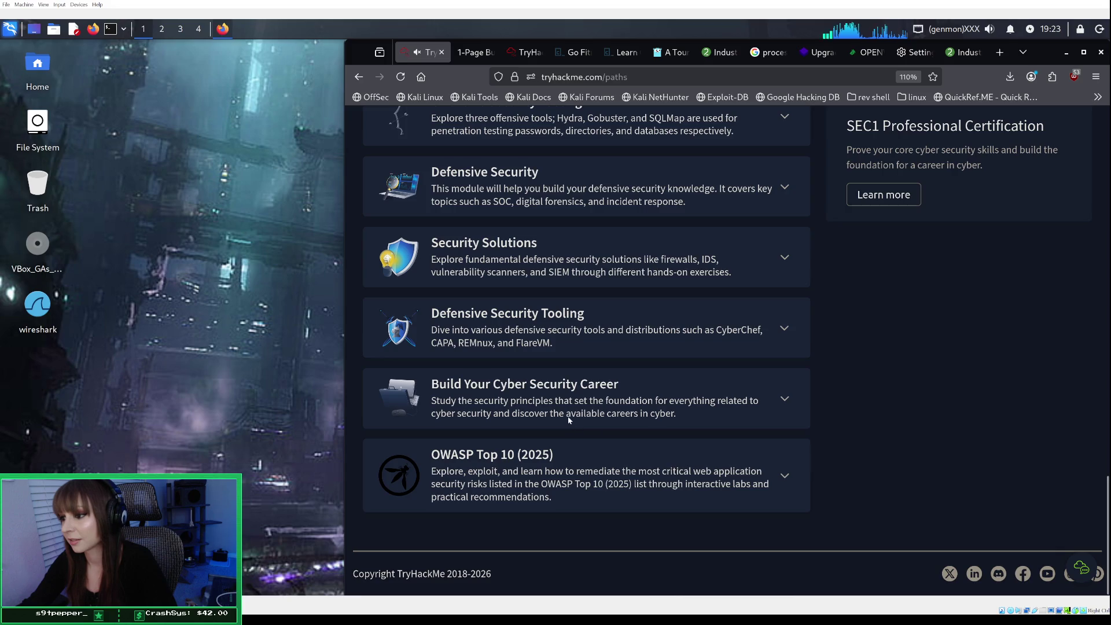
left_click(581, 405)
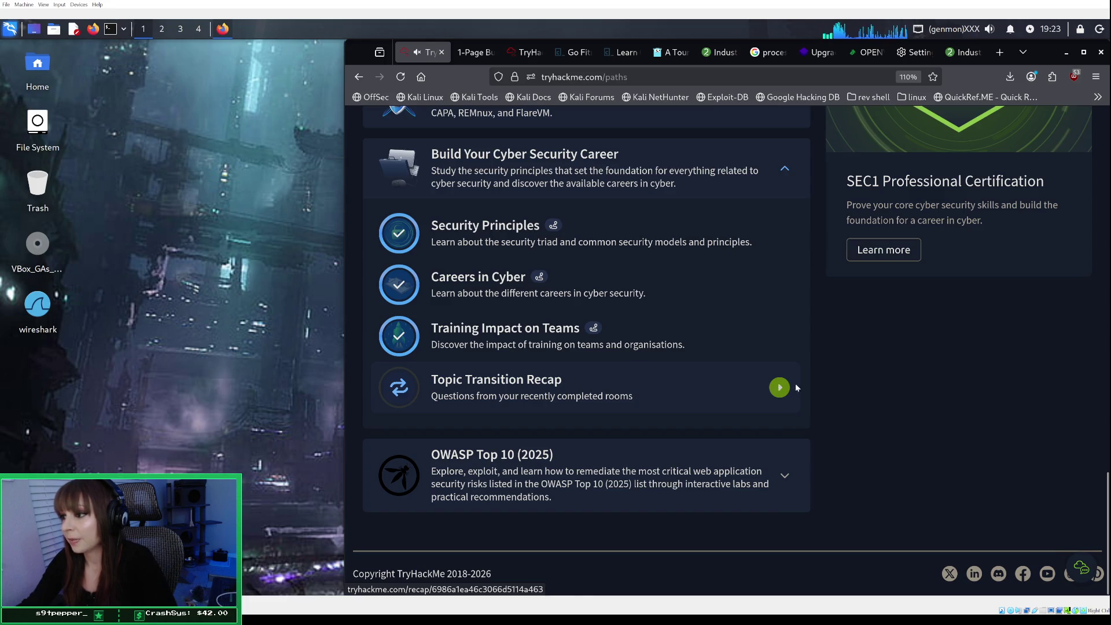
left_click(761, 383)
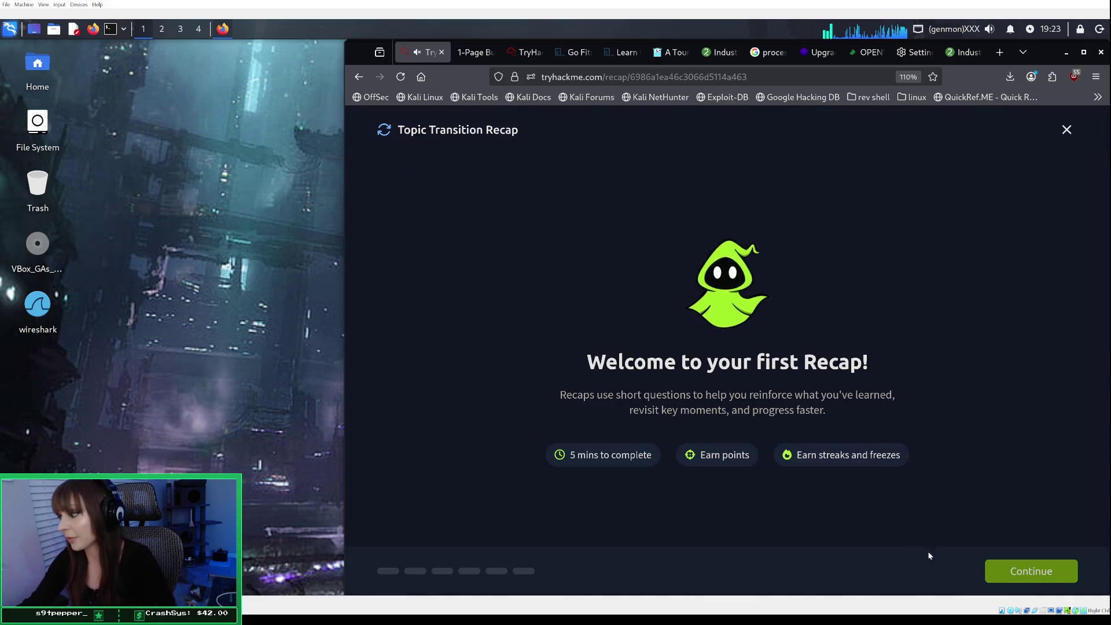
Continue past the recap welcome and pick MTBF for the incident-response metrics question.
left_click(1025, 574)
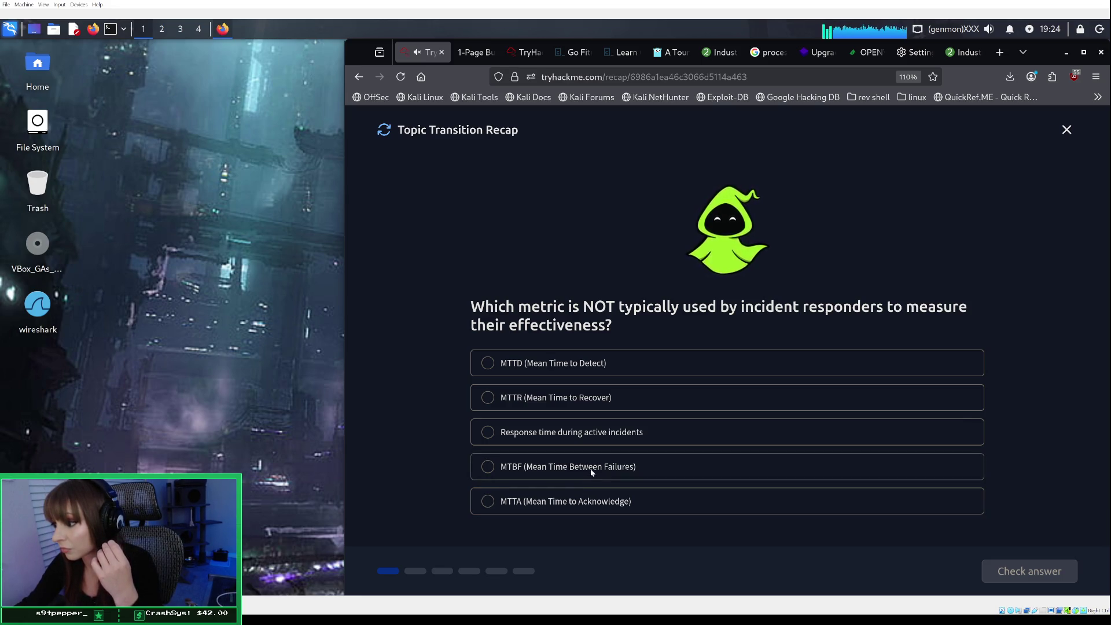
left_click(591, 471)
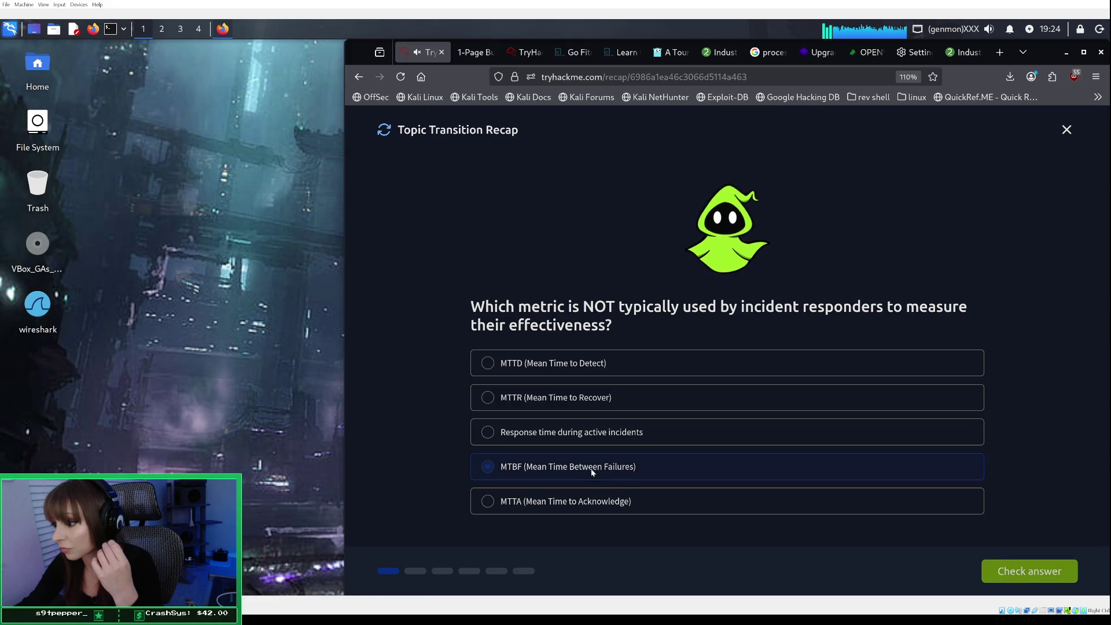
Check MTBF and True as the first two recap answers and advance to the security.log question.
left_click(1034, 574)
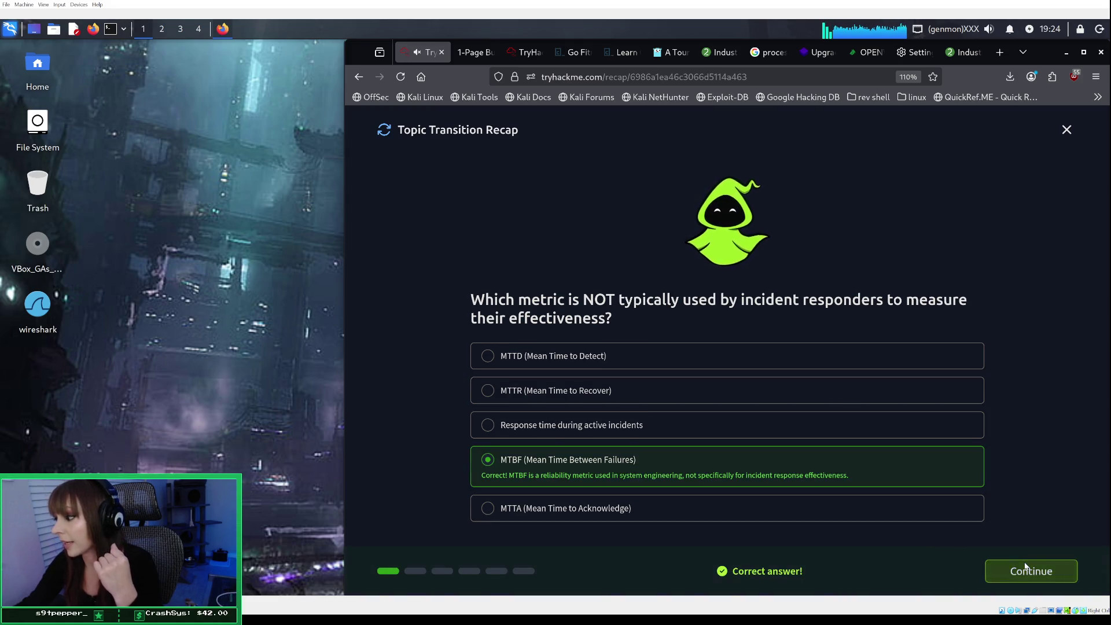
left_click(1024, 570)
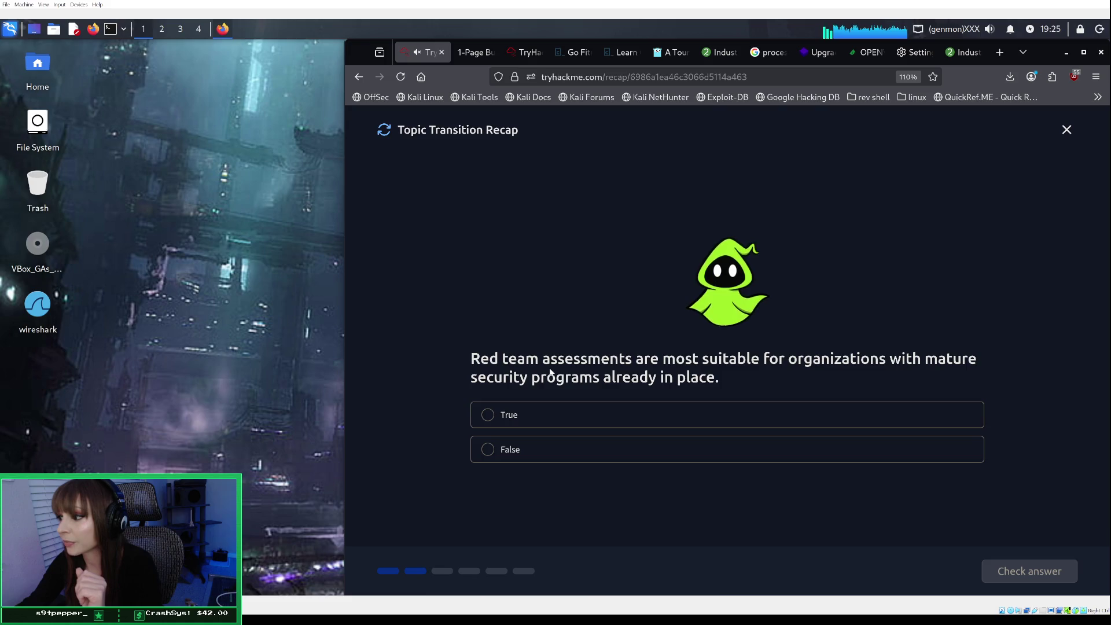
double_click(535, 409)
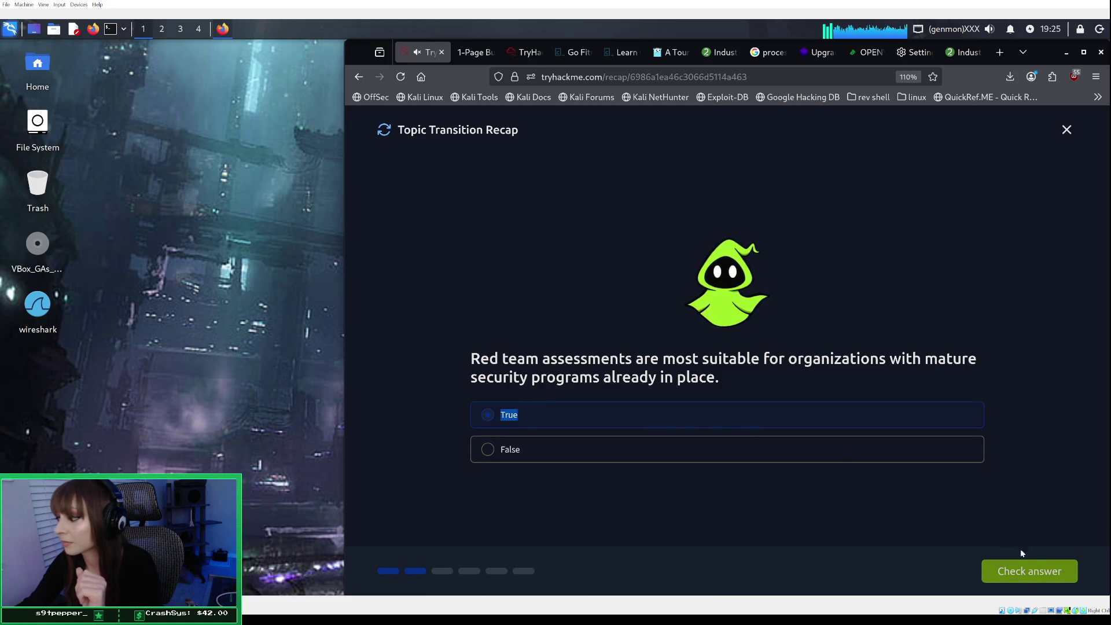
left_click(1037, 574)
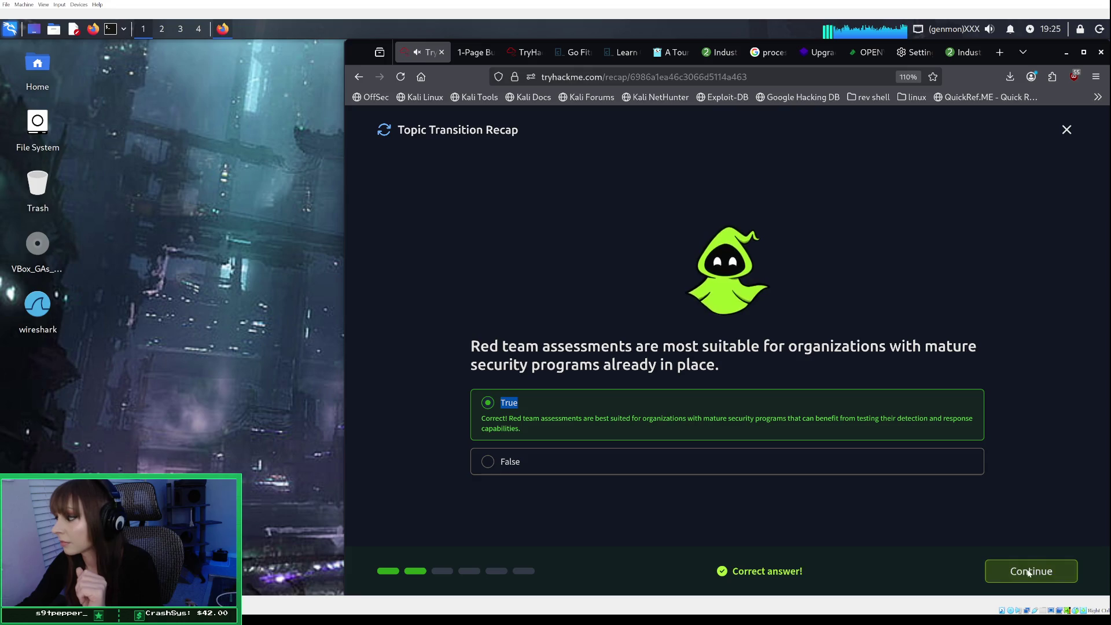
left_click(1030, 572)
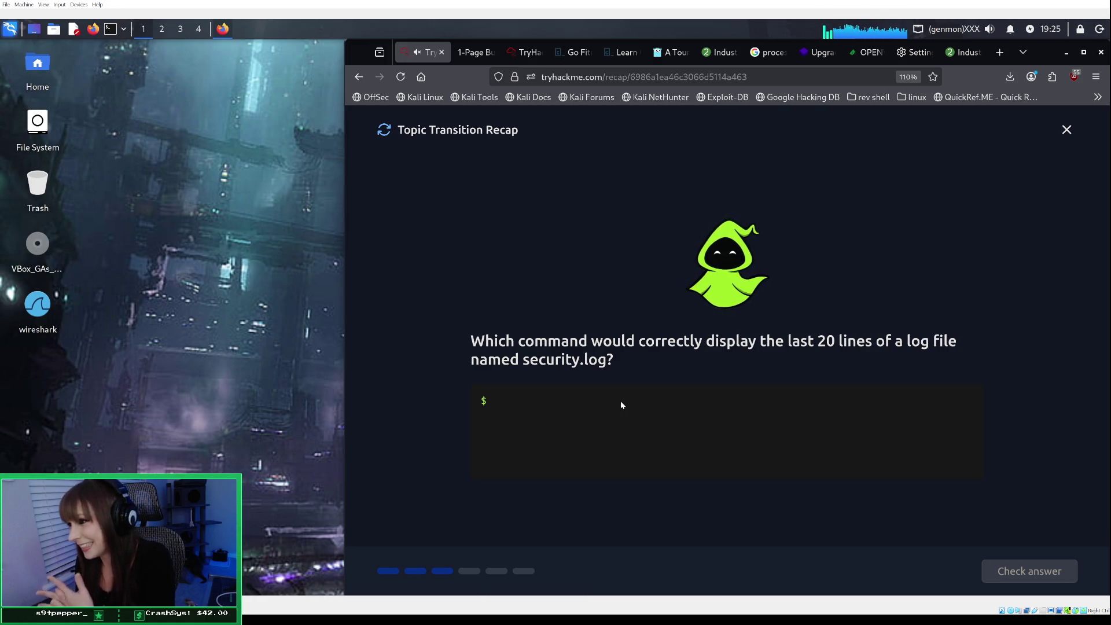
Try tail commands until 'tail -n 20 security.log' is accepted for the security.log question.
type("log")
key("Return")
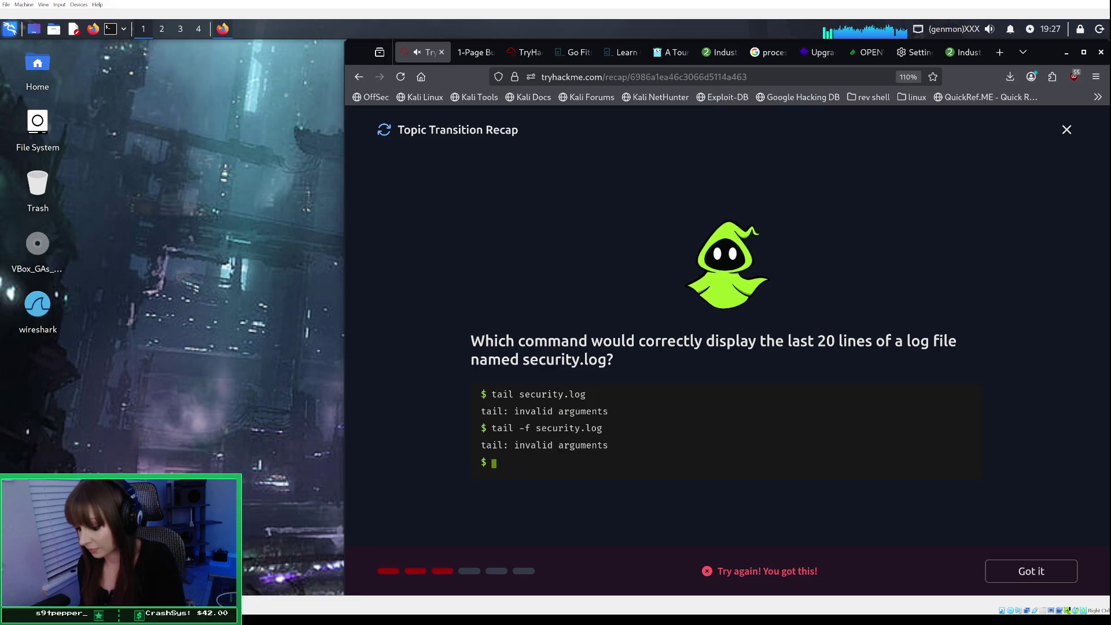
type("tail ")
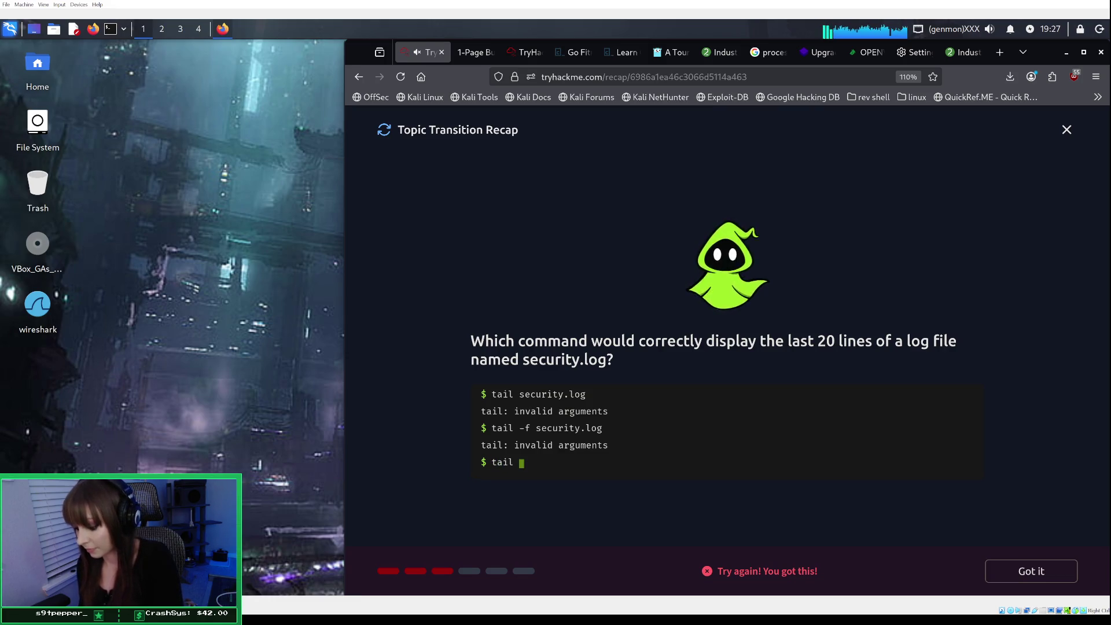
type("20 ")
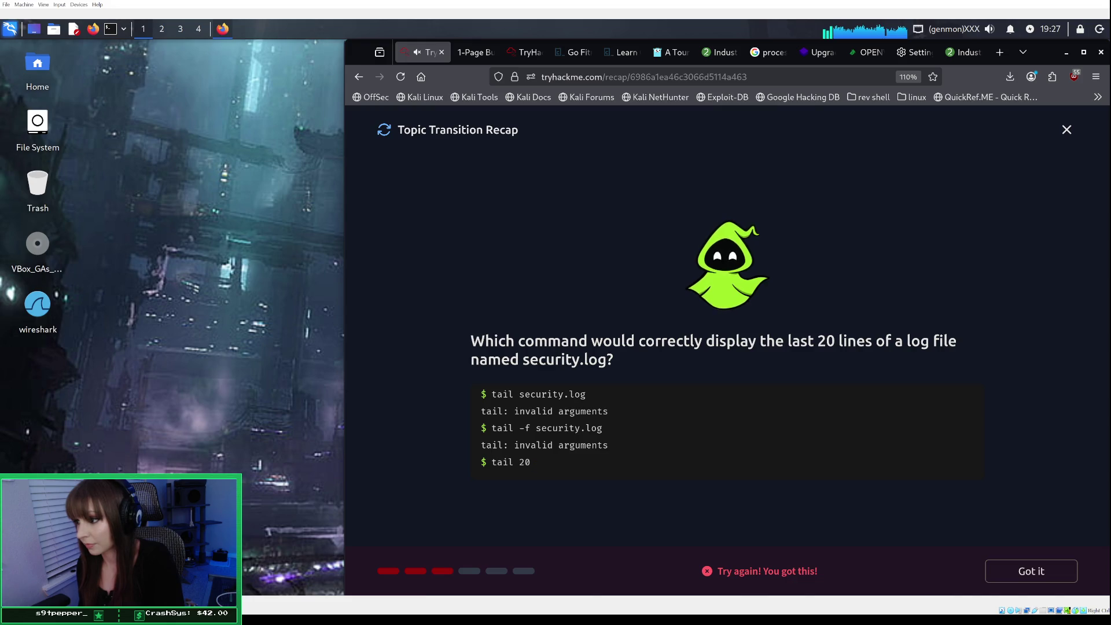
type("secur")
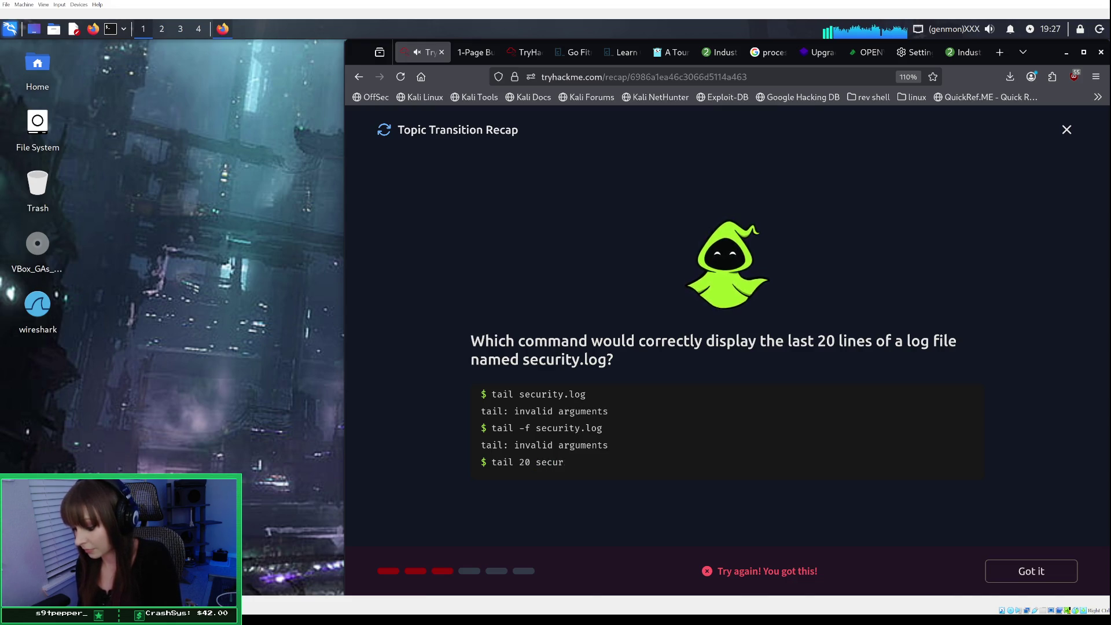
type("ity.log")
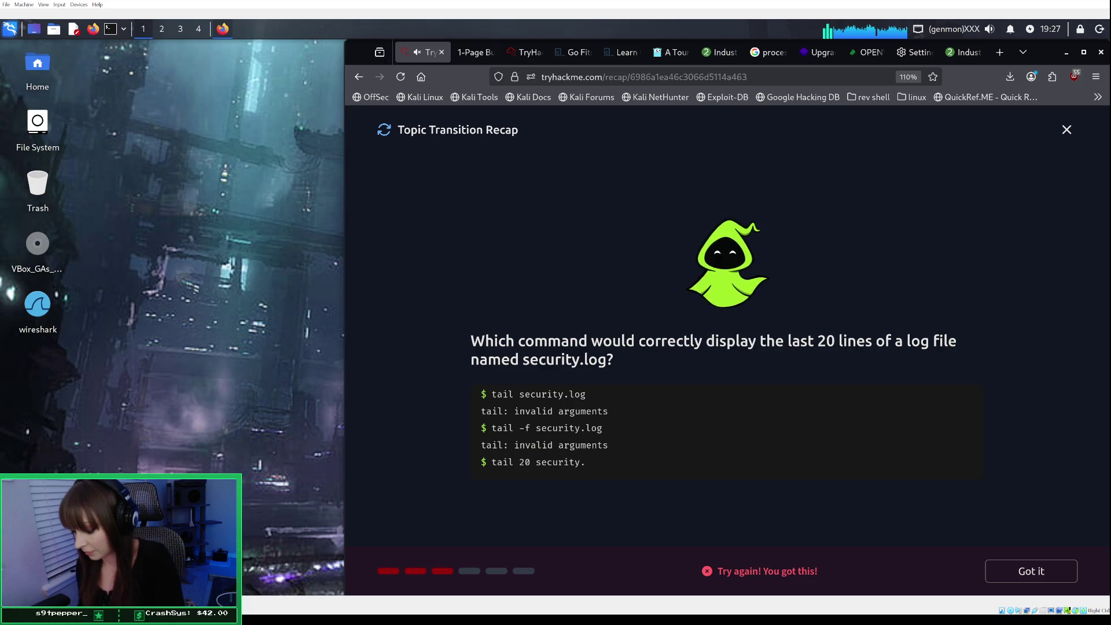
key("Return")
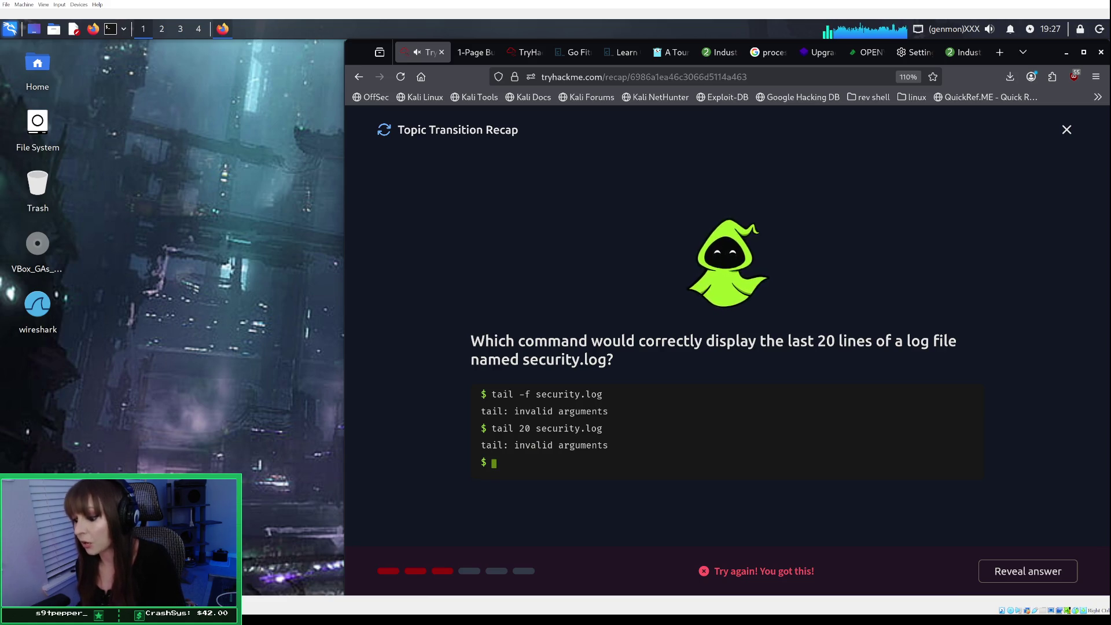
type("tail -")
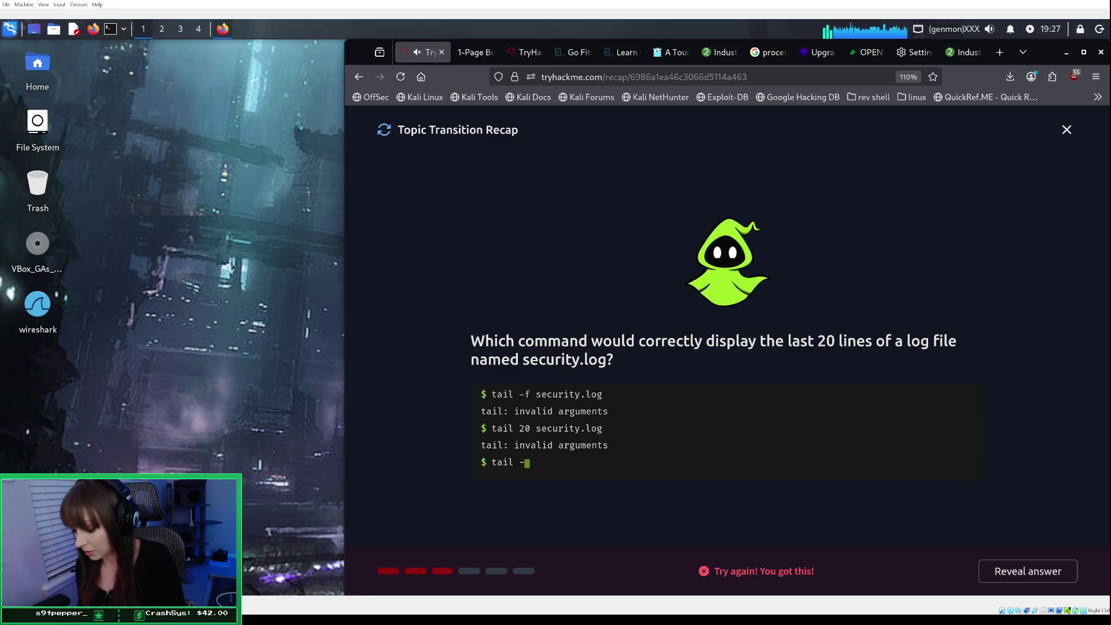
type("n ")
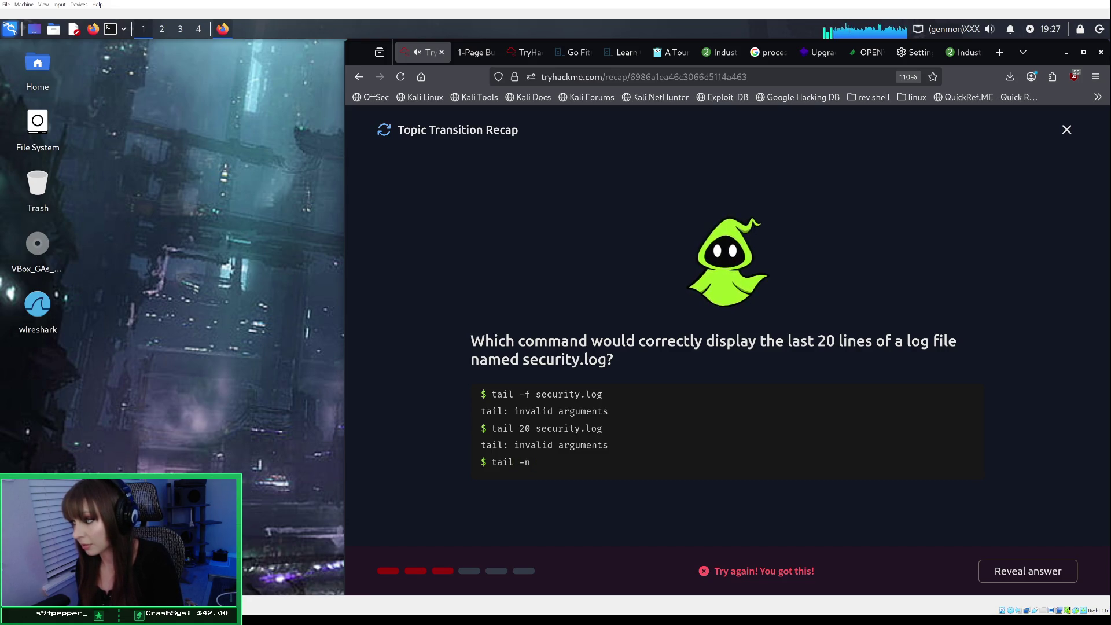
type("20 security.")
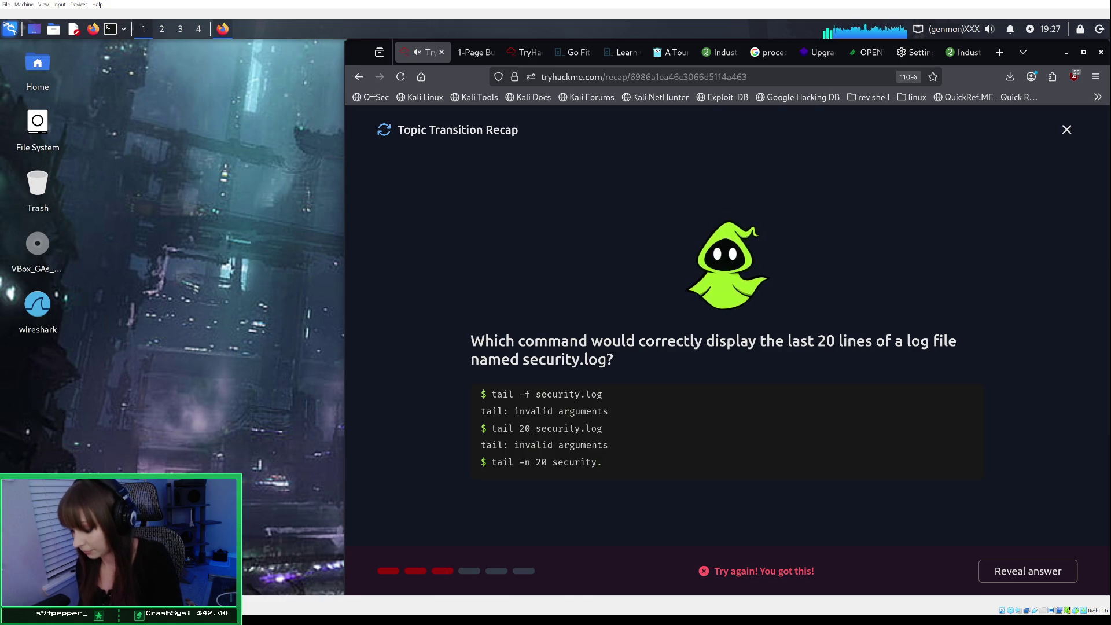
type("log")
key("Return")
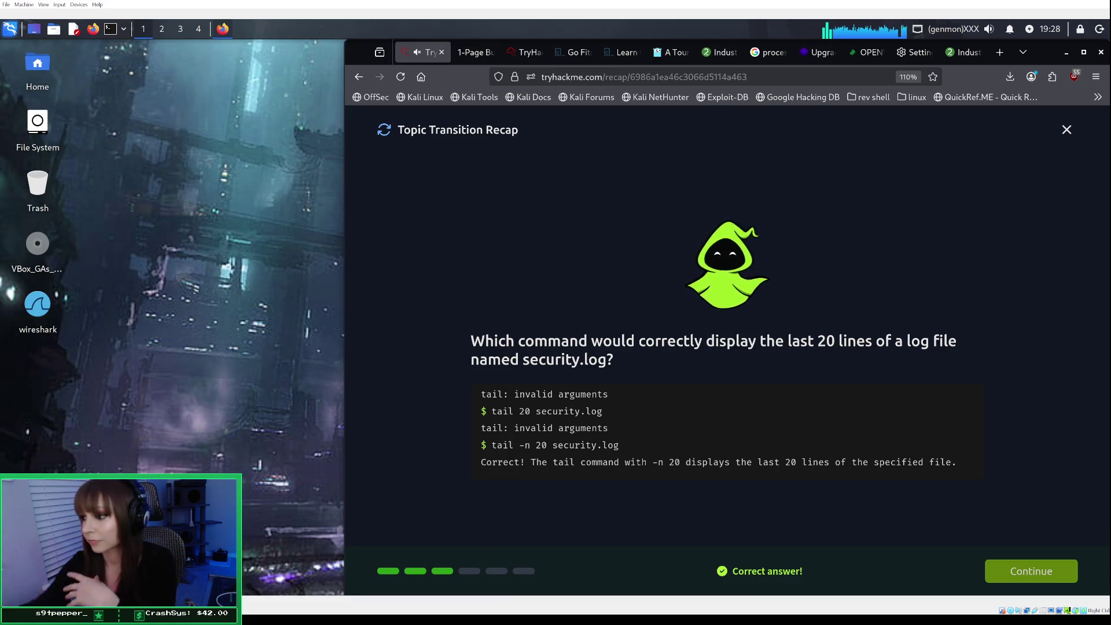
In Obsidian, discard the new empty untitled note and minimize the notes window.
key("alt+Tab")
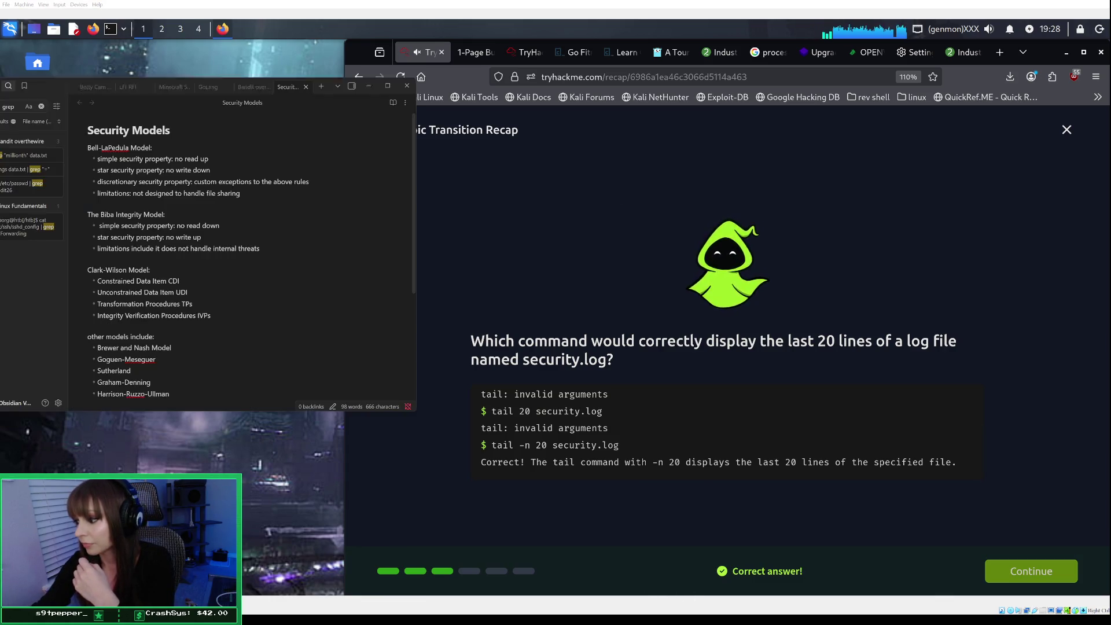
left_click(322, 87)
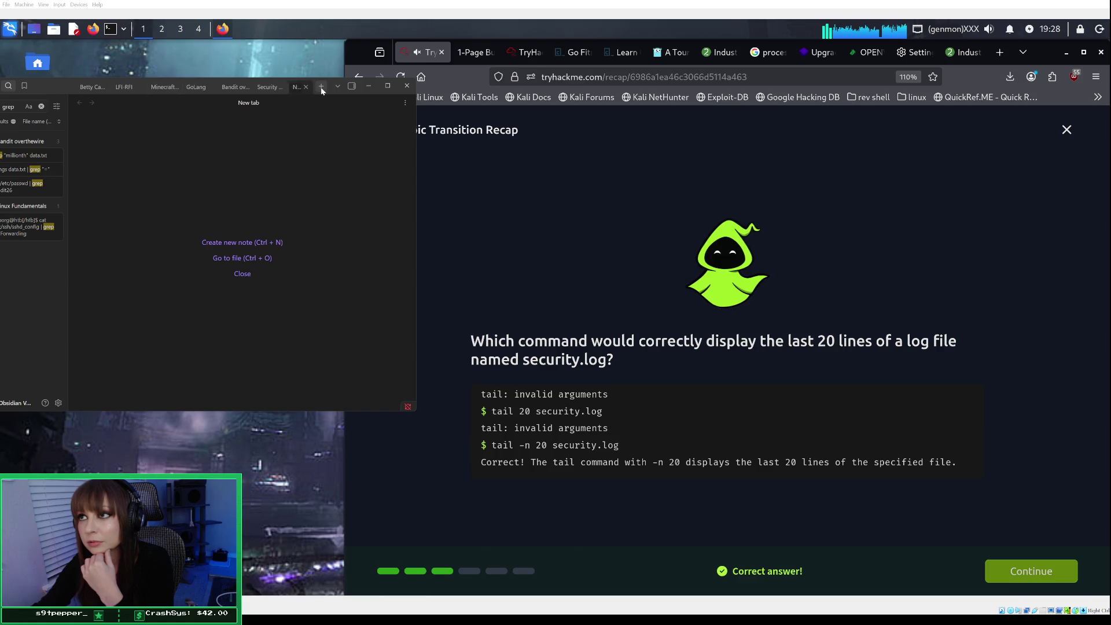
left_click(261, 244)
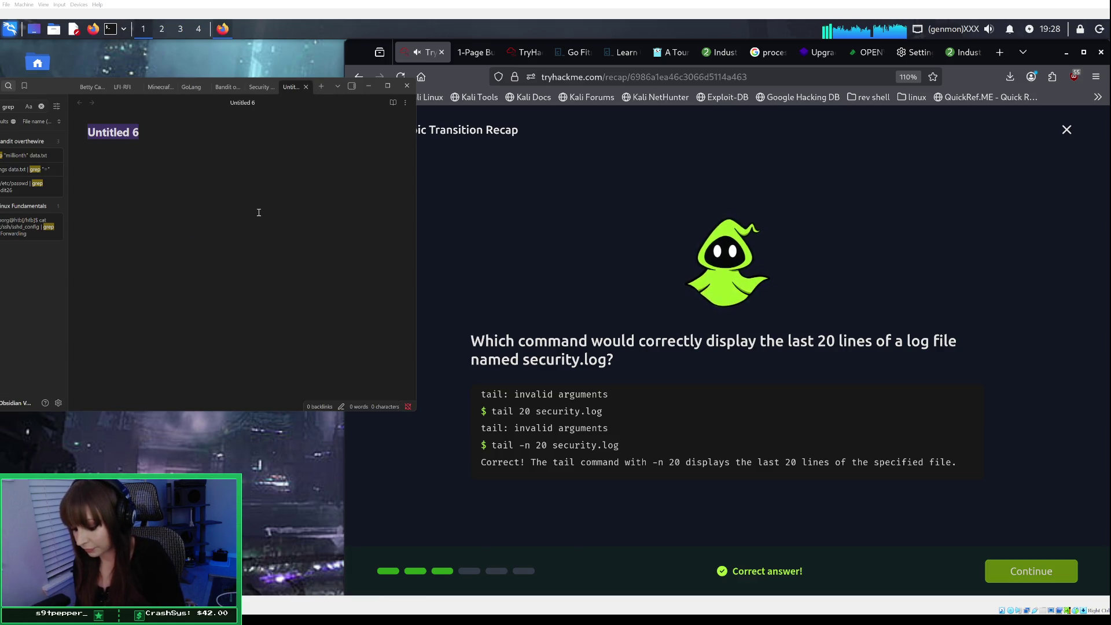
type("Na")
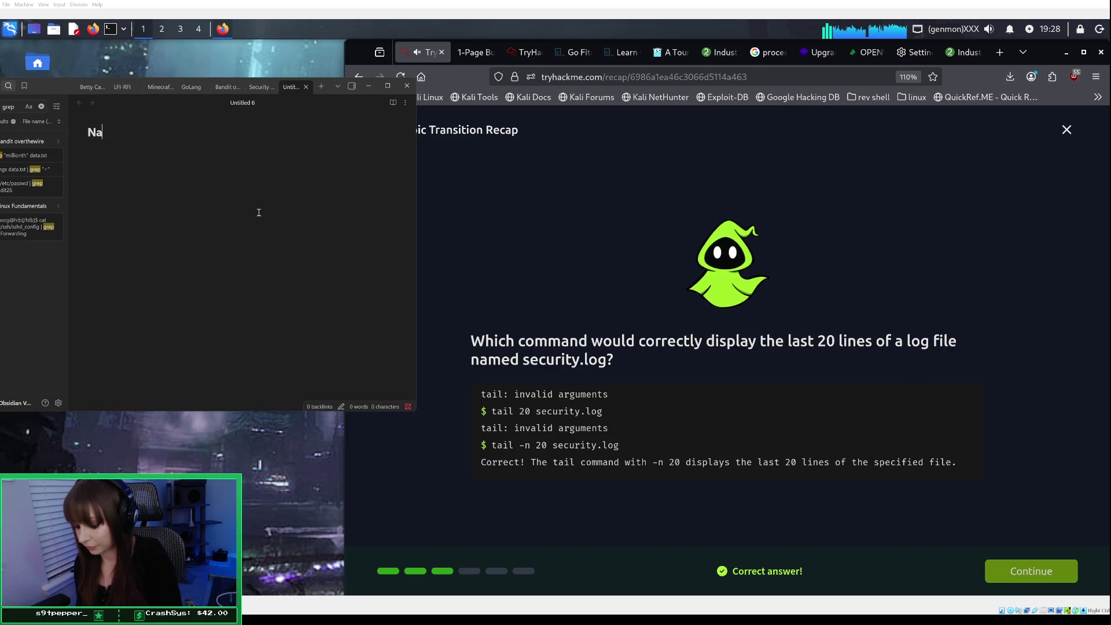
type("vigating")
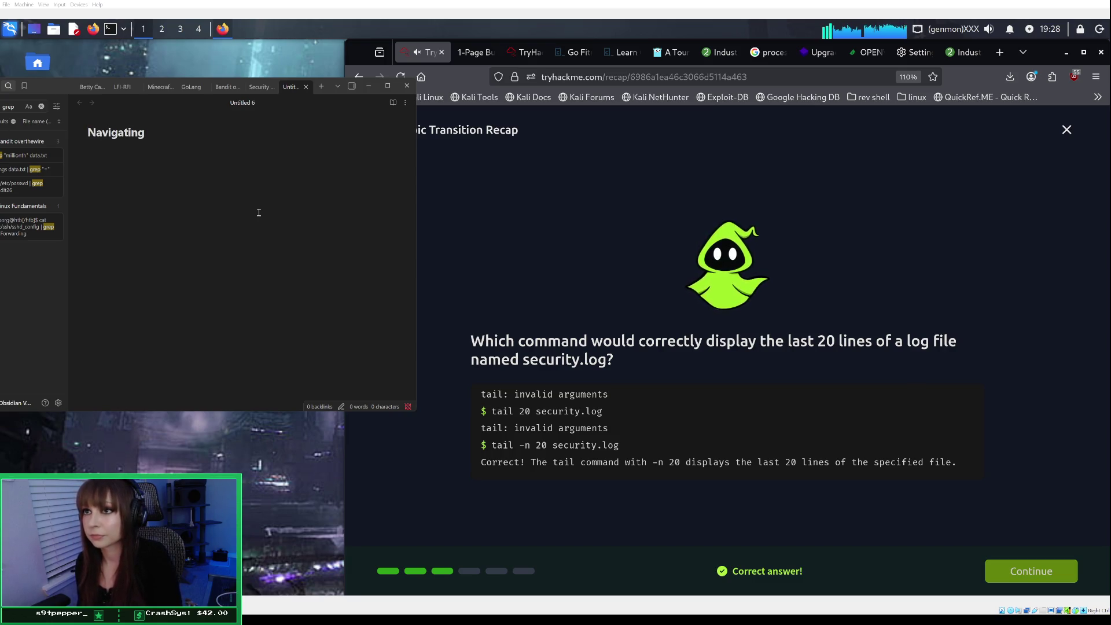
key("BackSpace")
key("BackSpace")
key("BackSpace")
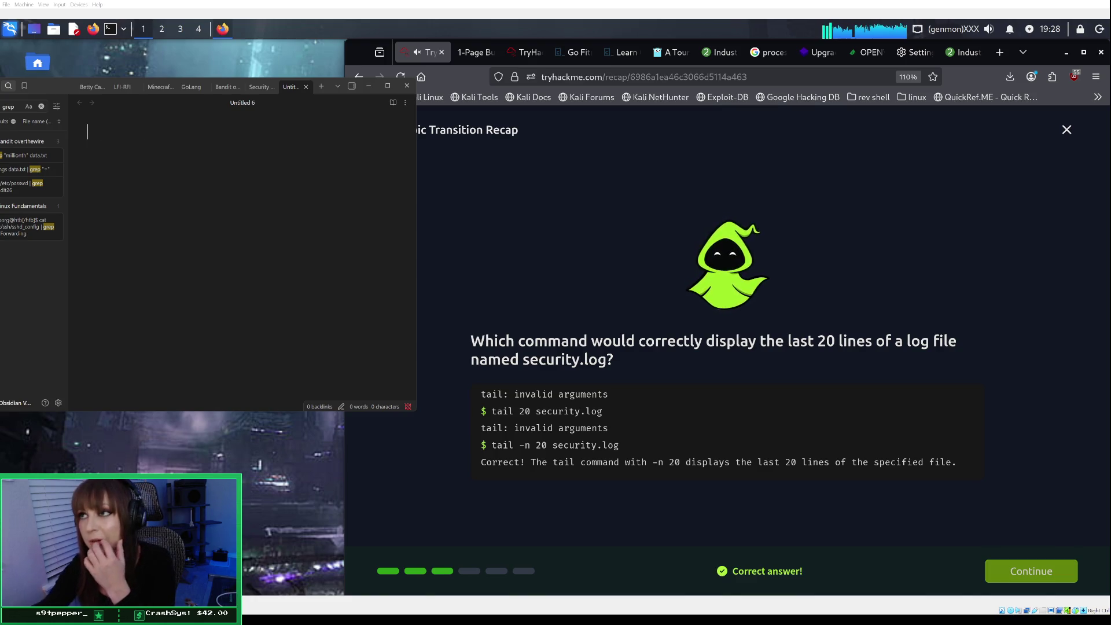
left_click(306, 86)
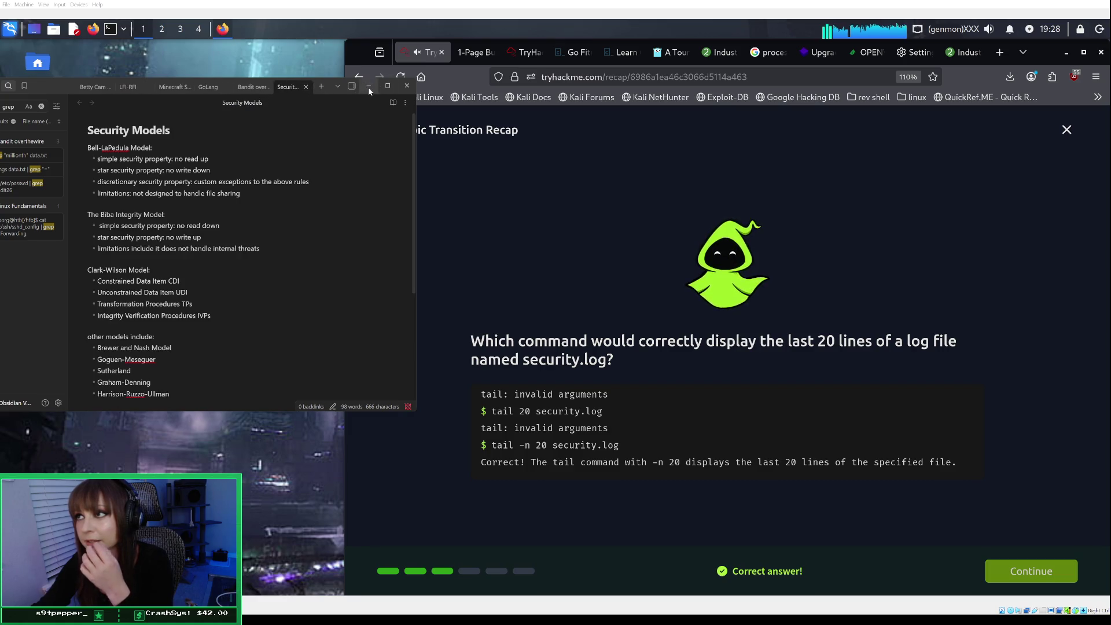
left_click(369, 85)
left_click(418, 53)
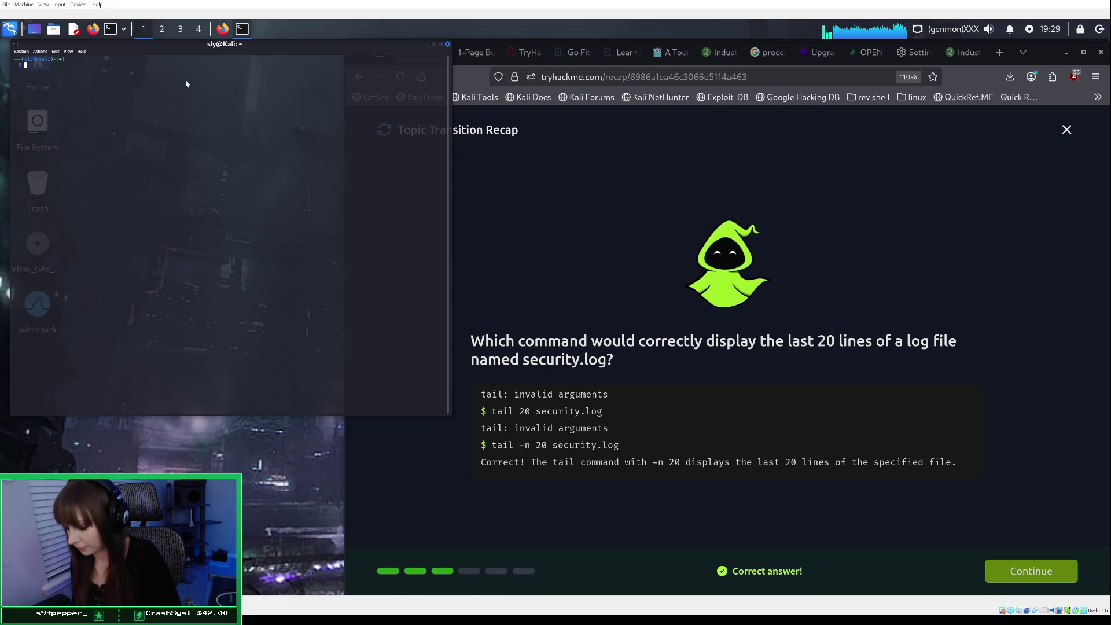
Run curl cht.sh/tail in QTerminal to display the tail cheat sheet.
type("curl")
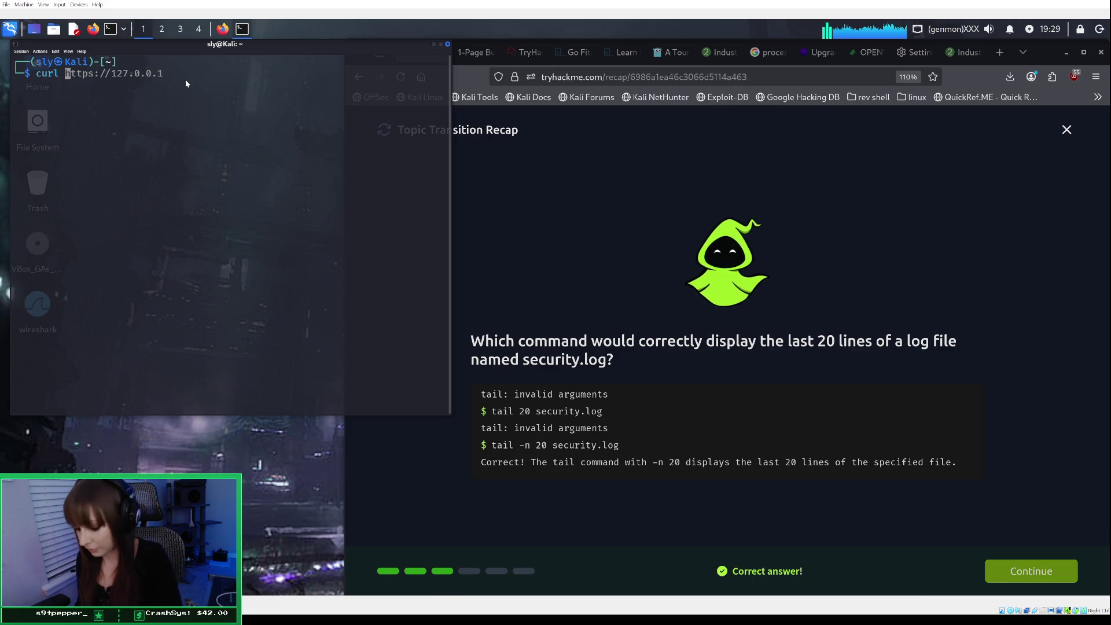
key("ctrl+k")
type("cht")
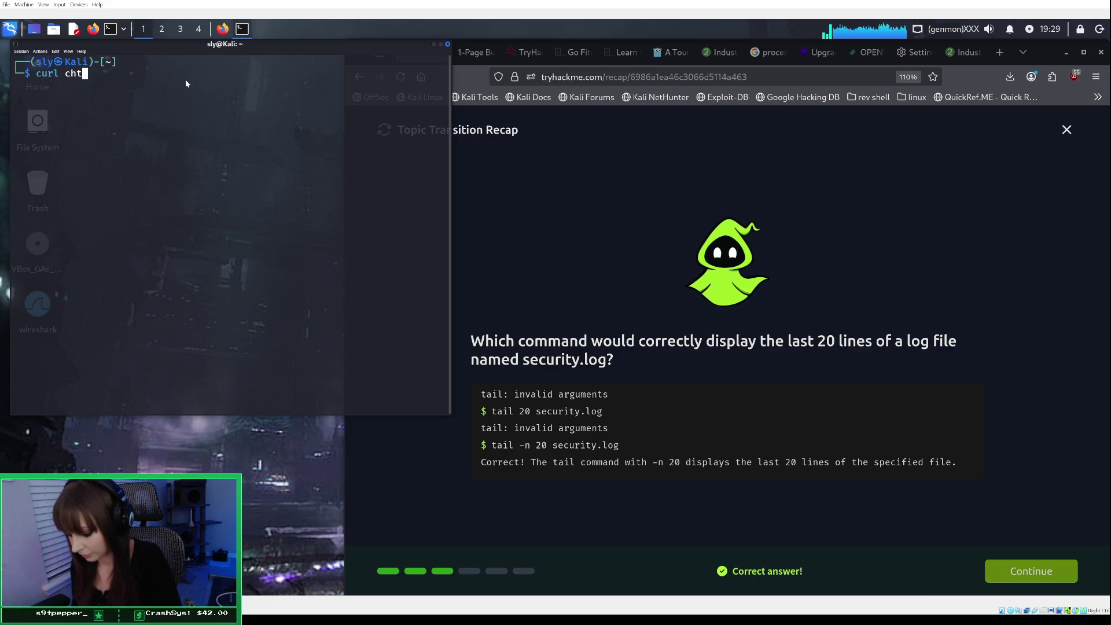
type(".sh")
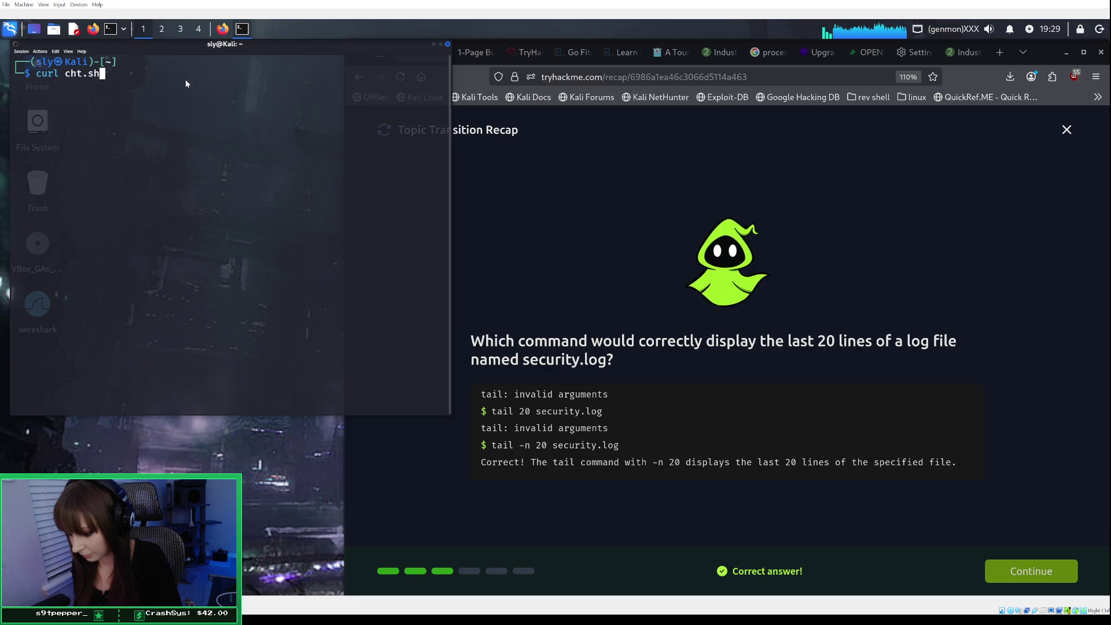
type("/tail")
key("Return")
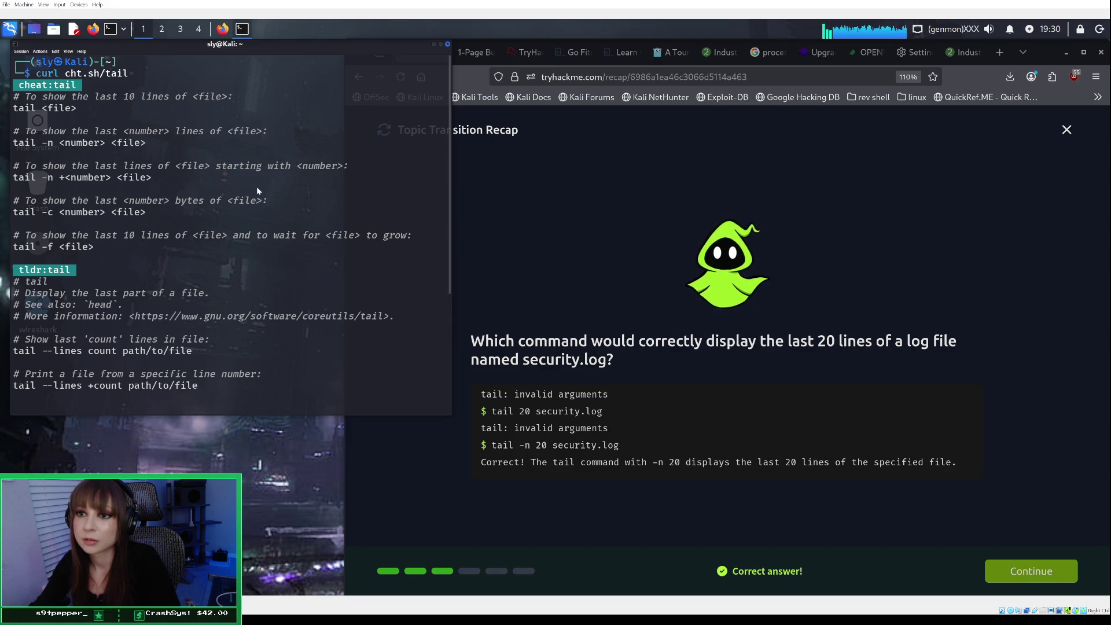
scroll(252, 175, "down", 1)
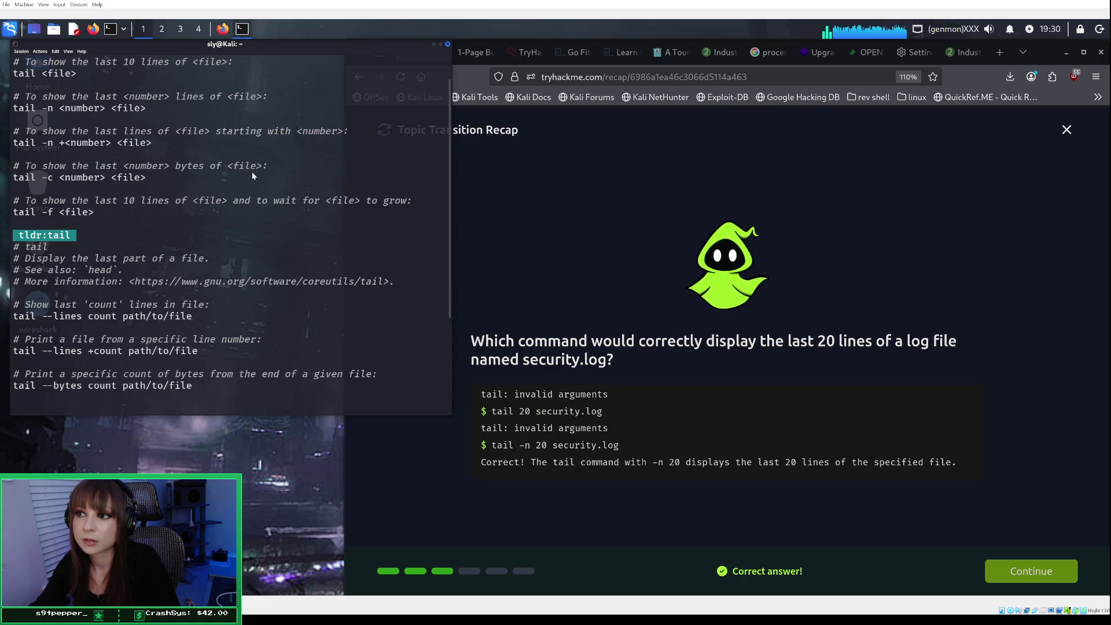
scroll(252, 175, "down", 1)
scroll(252, 174, "down", 2)
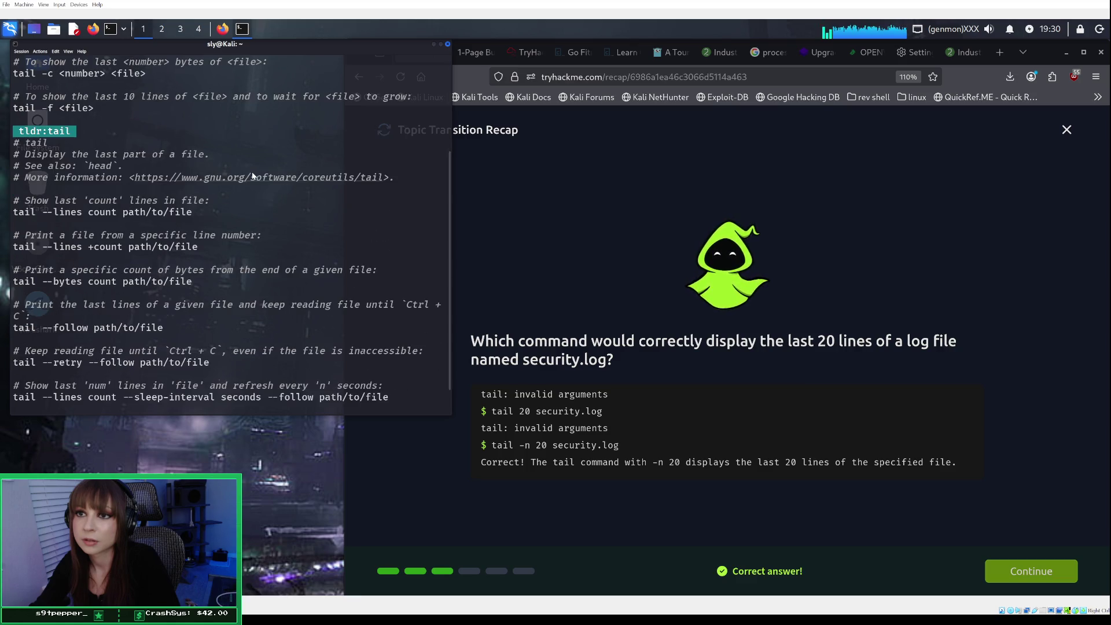
scroll(252, 175, "down", 1)
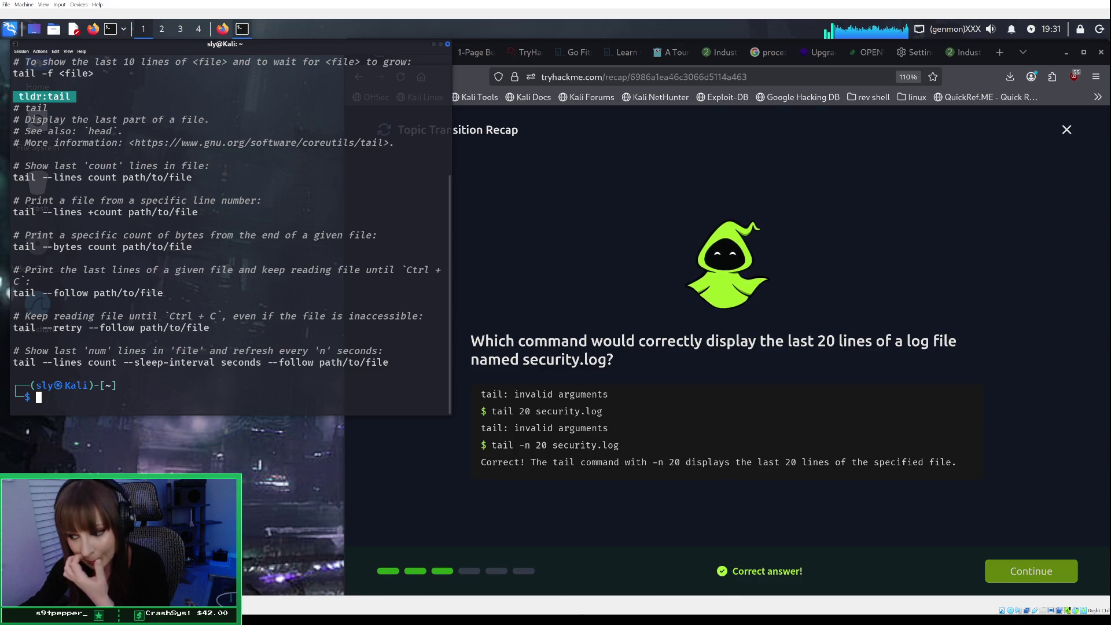
Back in Obsidian, create a new note titled 'Tail + Head'.
key("alt+Tab")
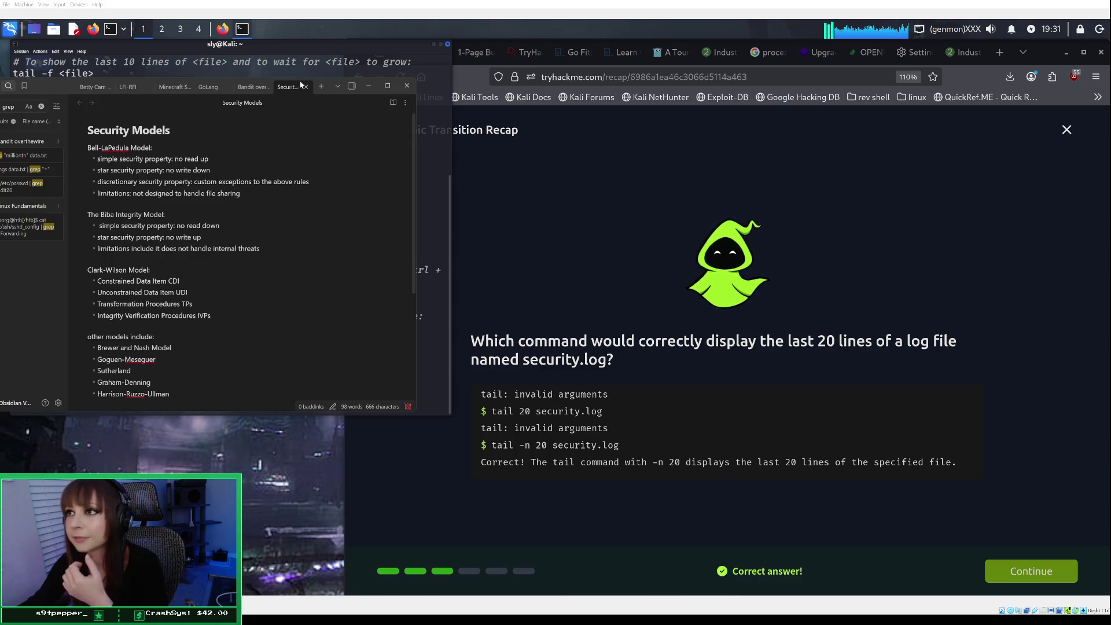
left_click(320, 86)
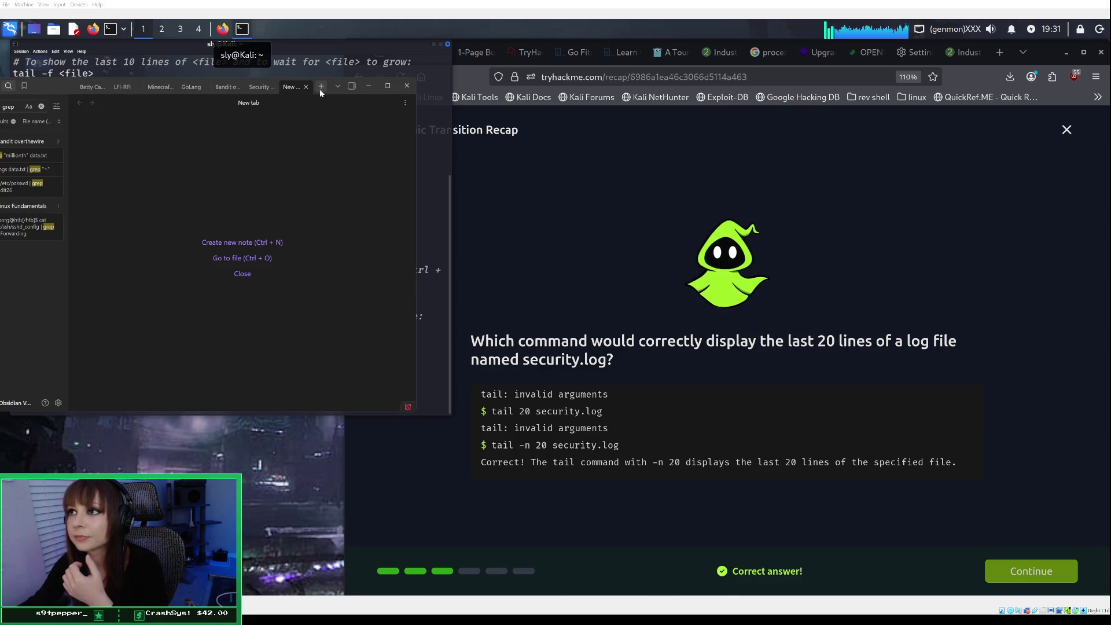
left_click(233, 243)
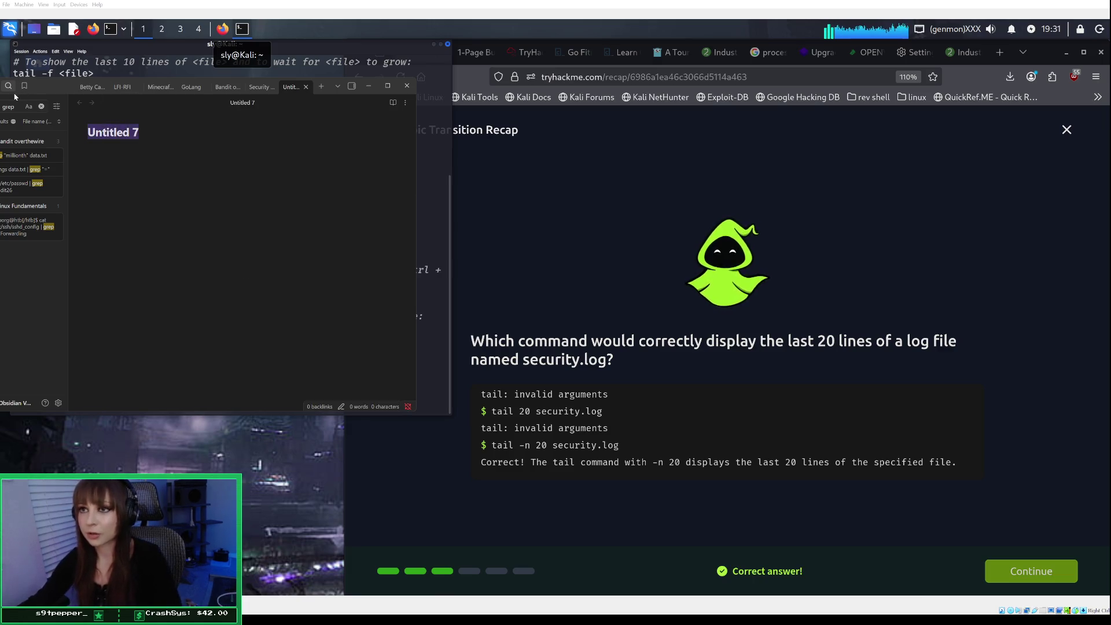
type("Tail ")
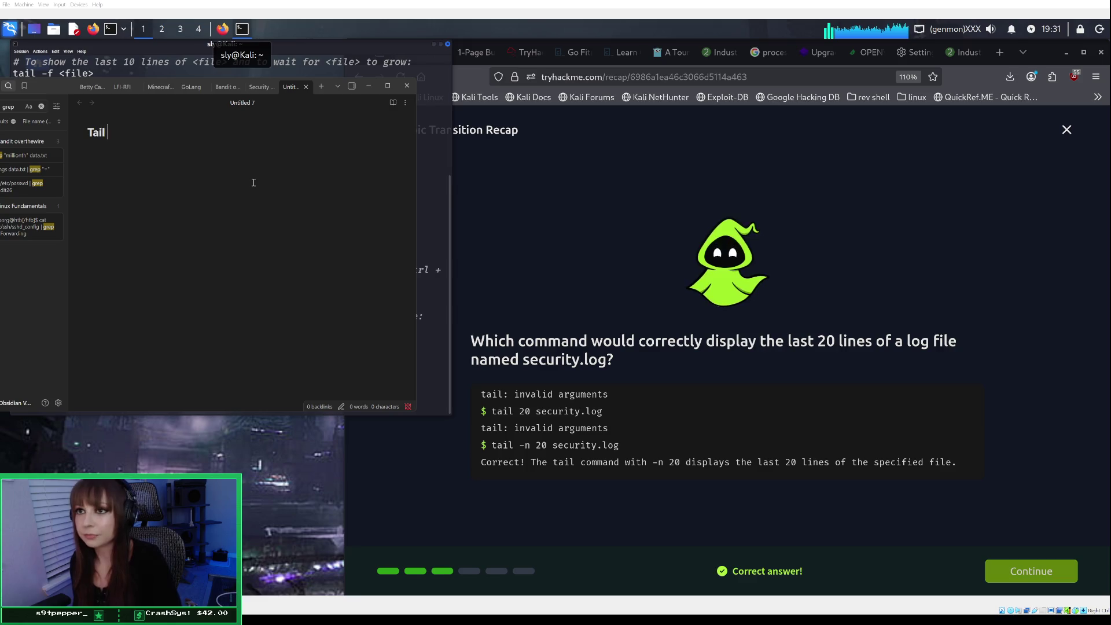
type("+ Head")
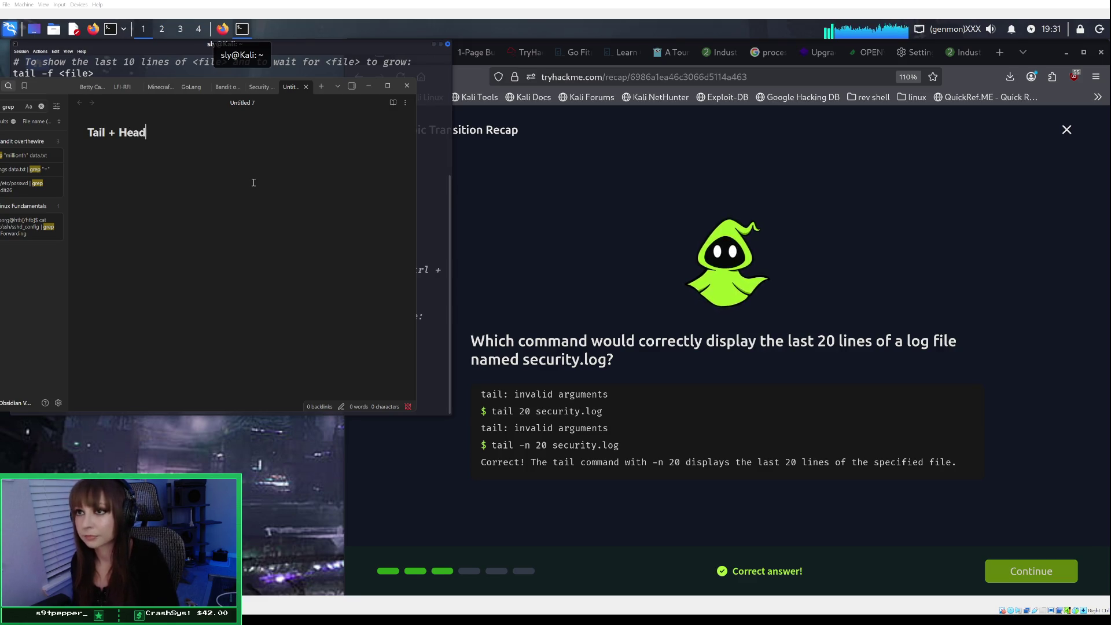
key("Return")
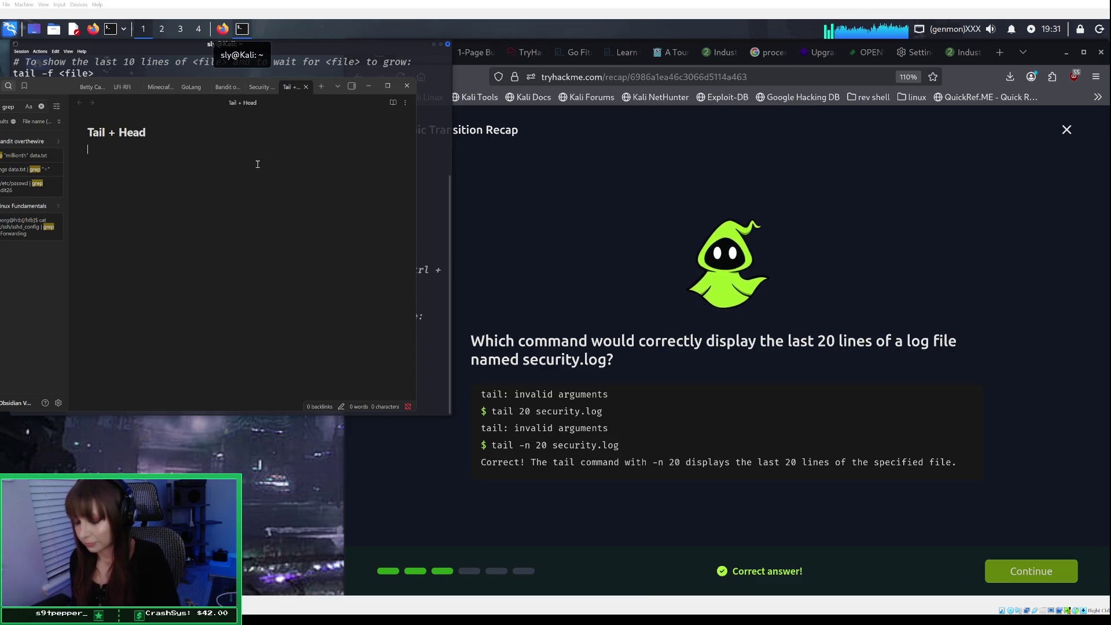
Write a Tail: line with the curl.cht.sh/tail address and start a code block.
type("curl")
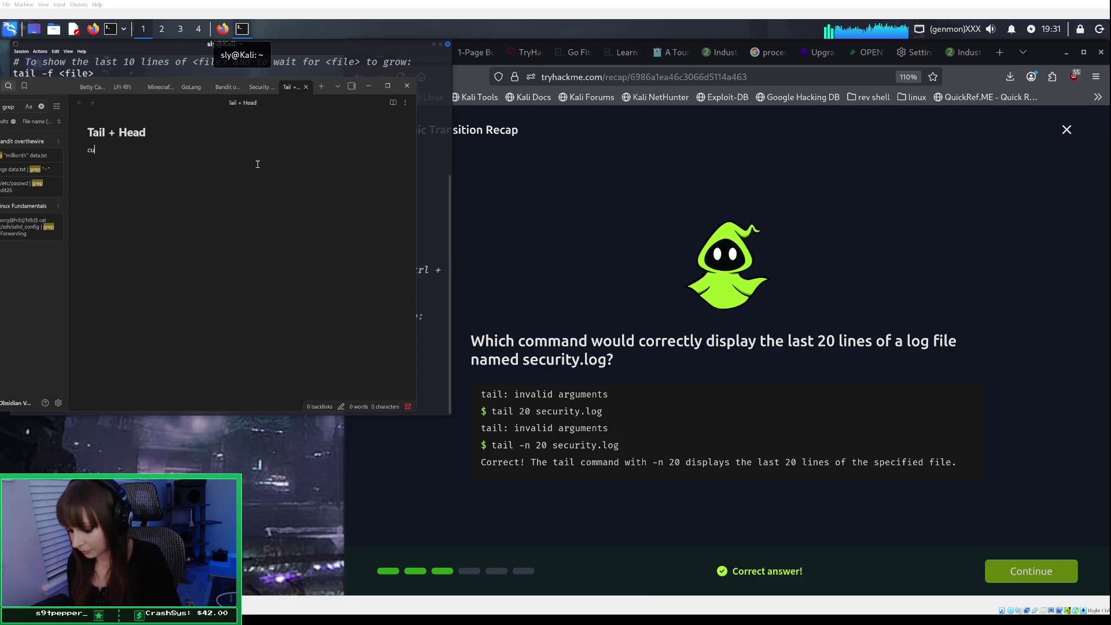
key("BackSpace")
key("BackSpace")
key("BackSpace")
type("Tails")
key("BackSpace")
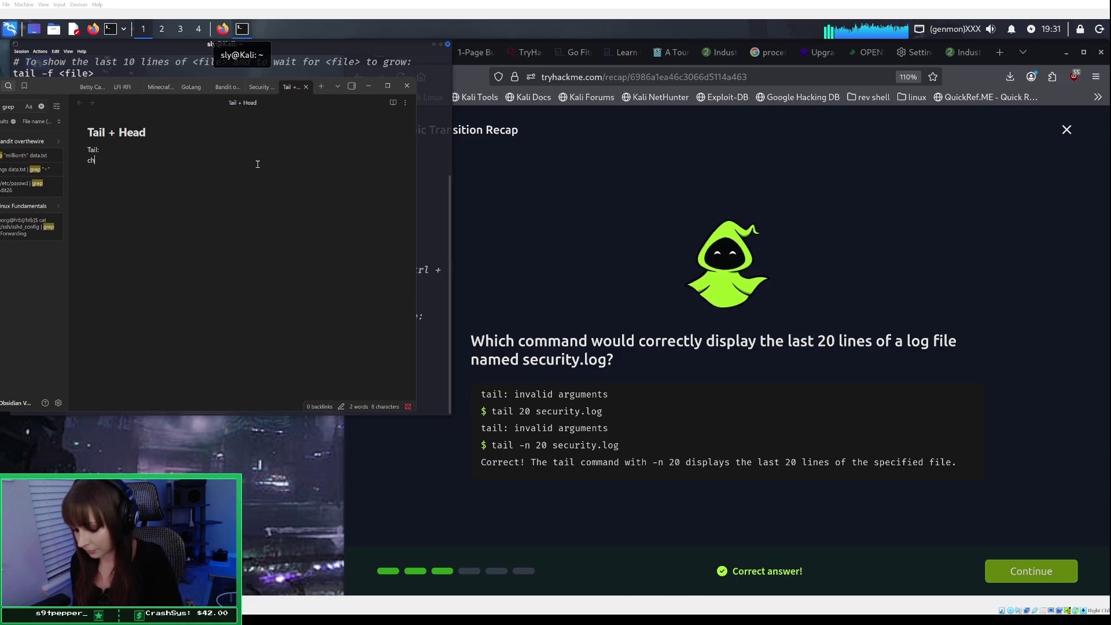
type("cur")
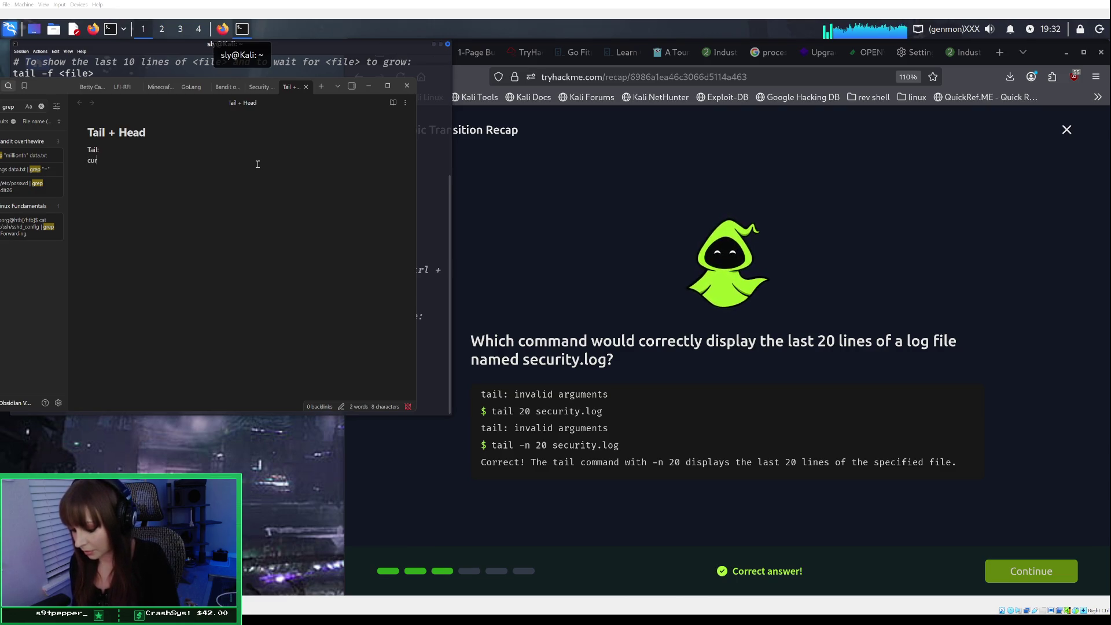
type("l")
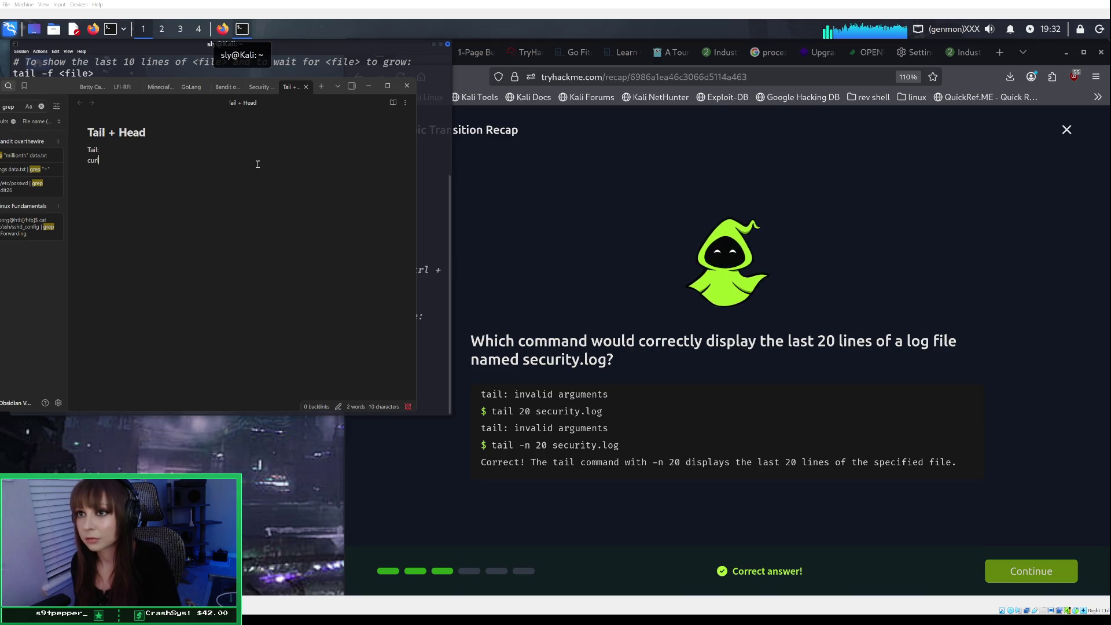
type(".ch")
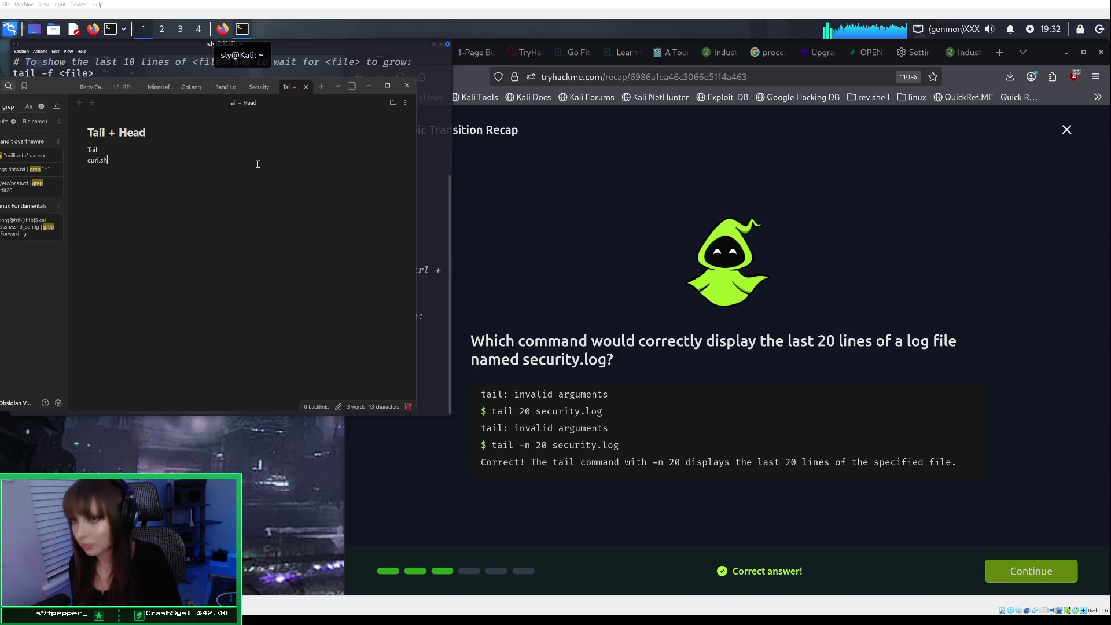
type("t")
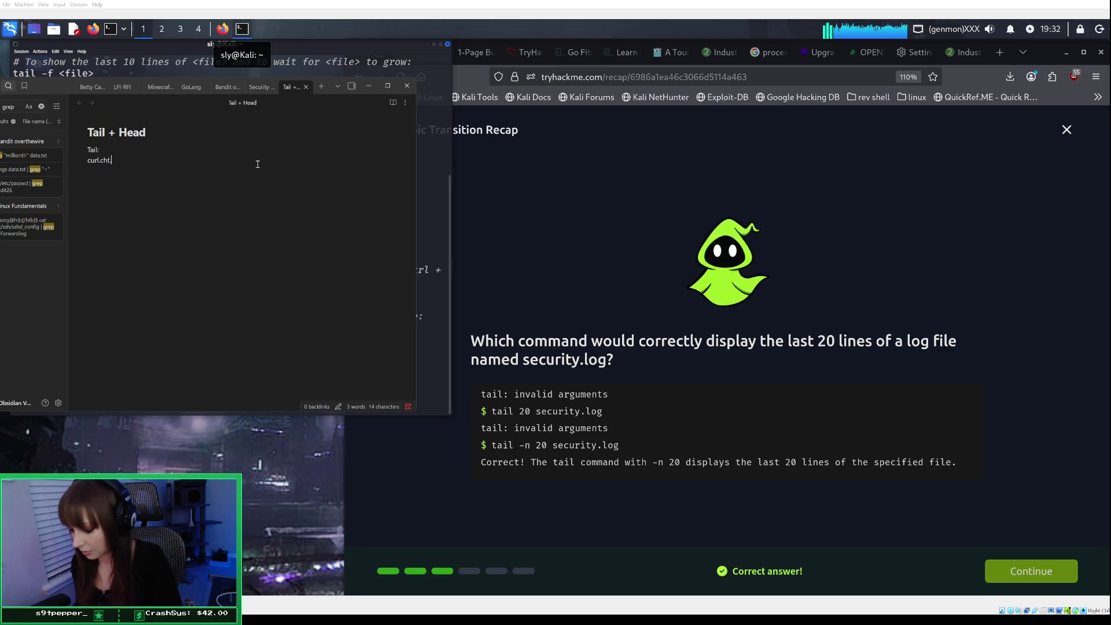
type("t")
type("h/tail")
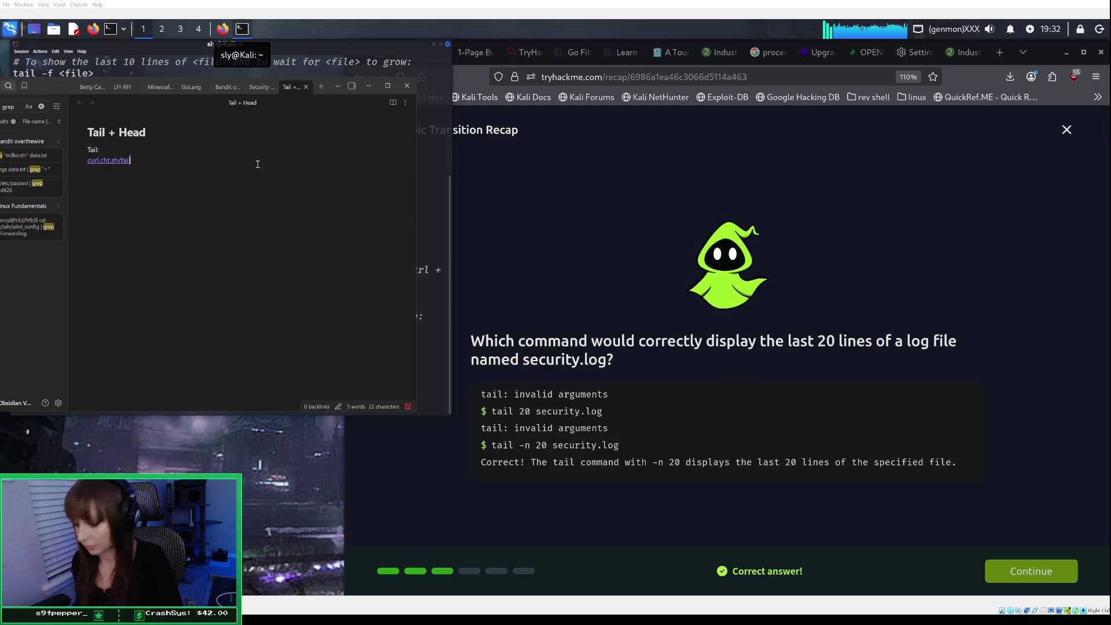
key("Return")
Put curl.cht.sh/tail inside a code block and add a 'cheat sheet' bullet below.
type("```")
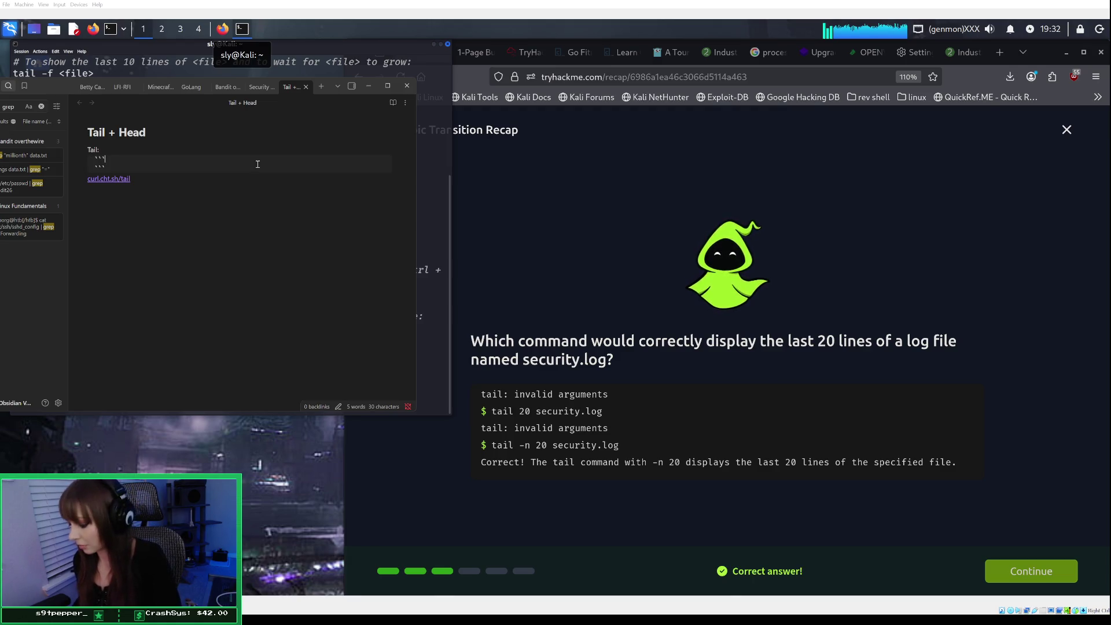
key("ctrl+z")
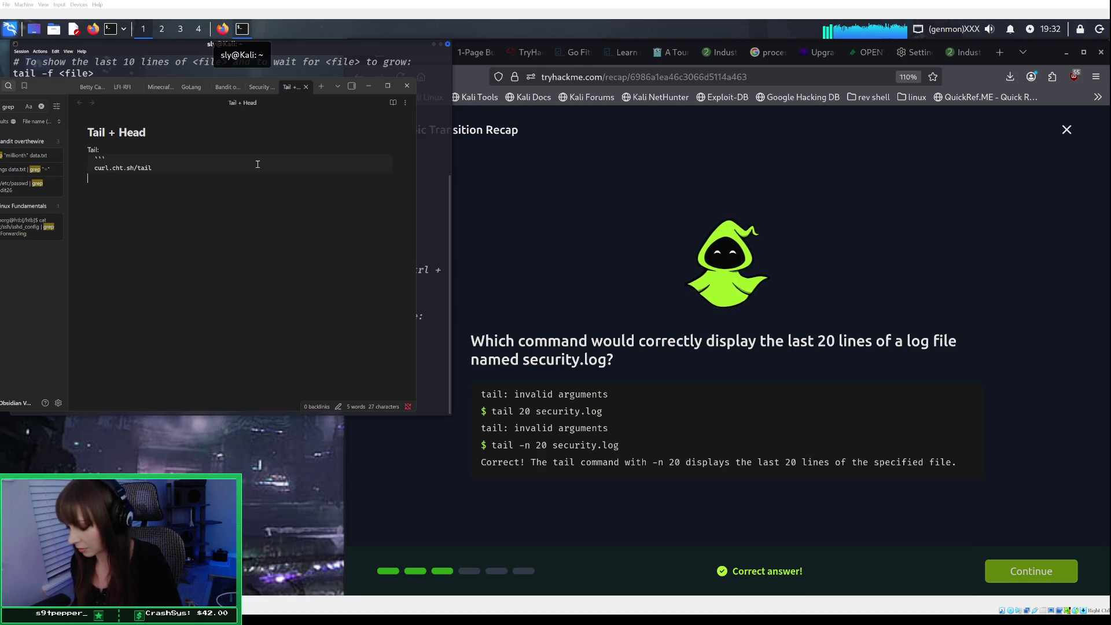
type("``")
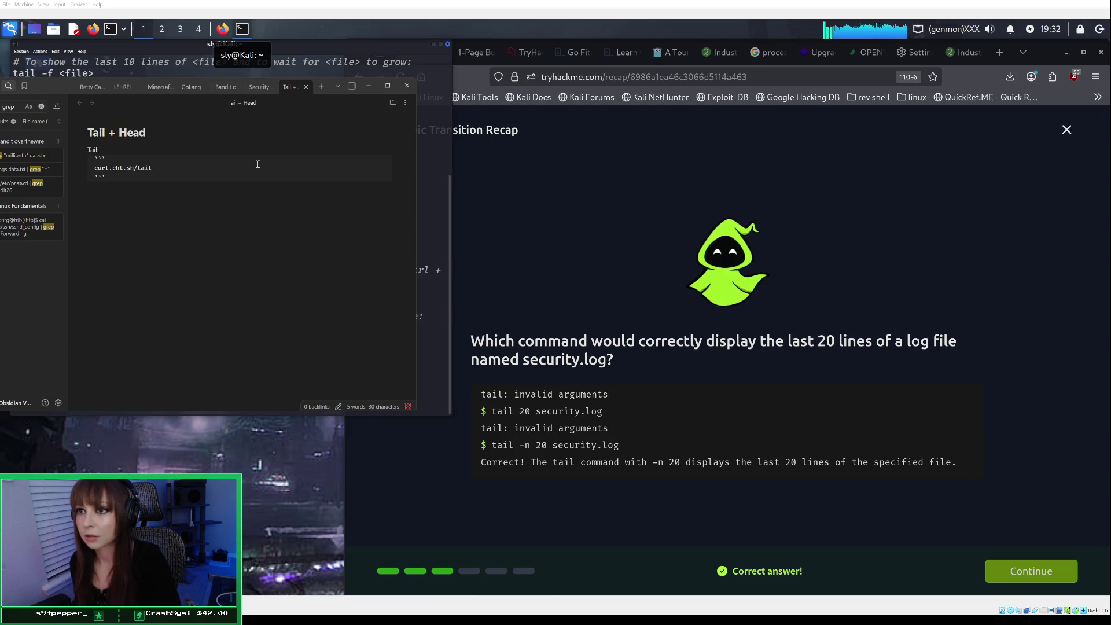
key("Return")
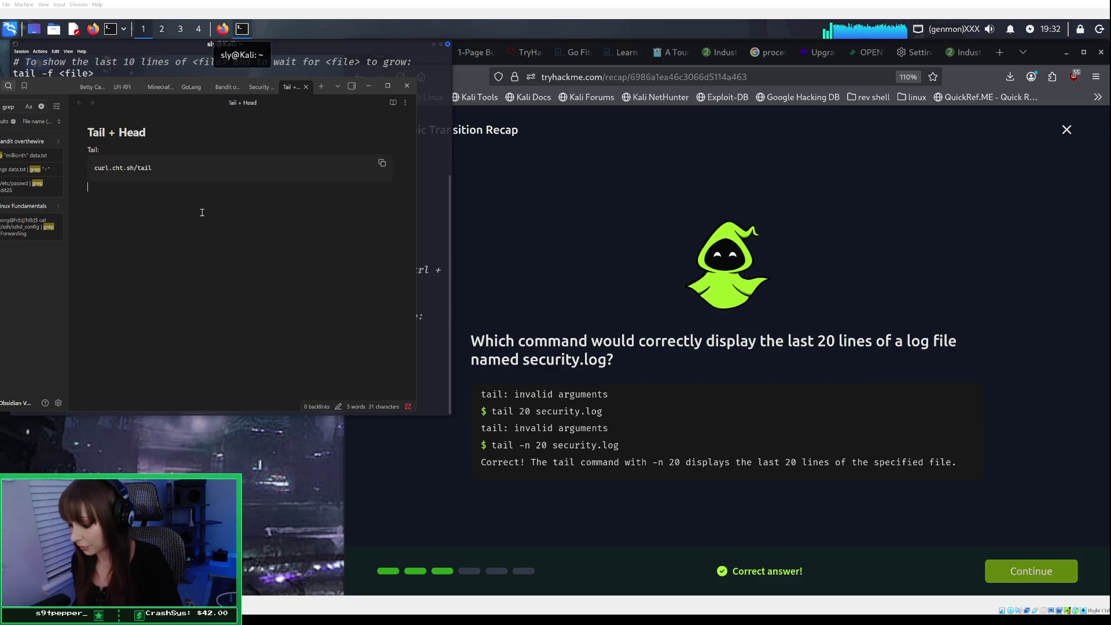
type("-")
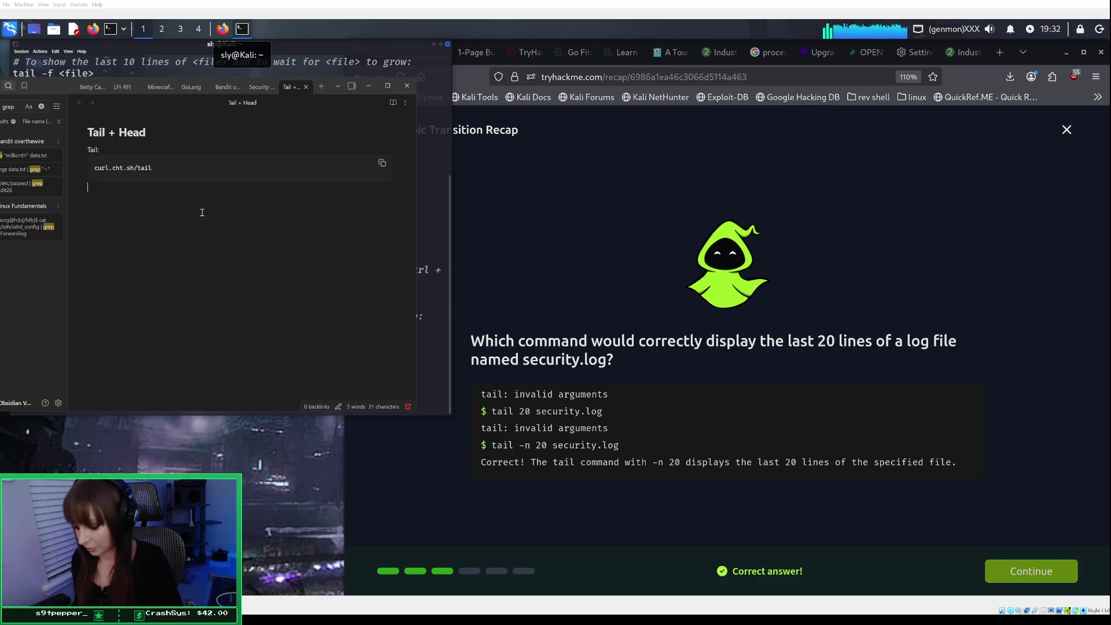
type("- cheat")
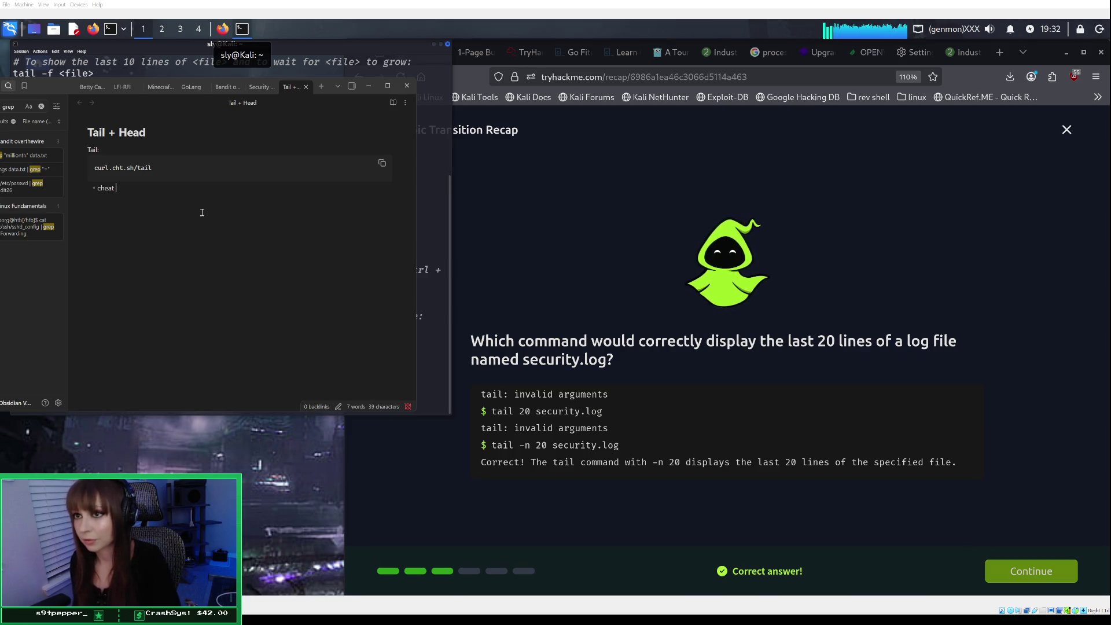
type(" she")
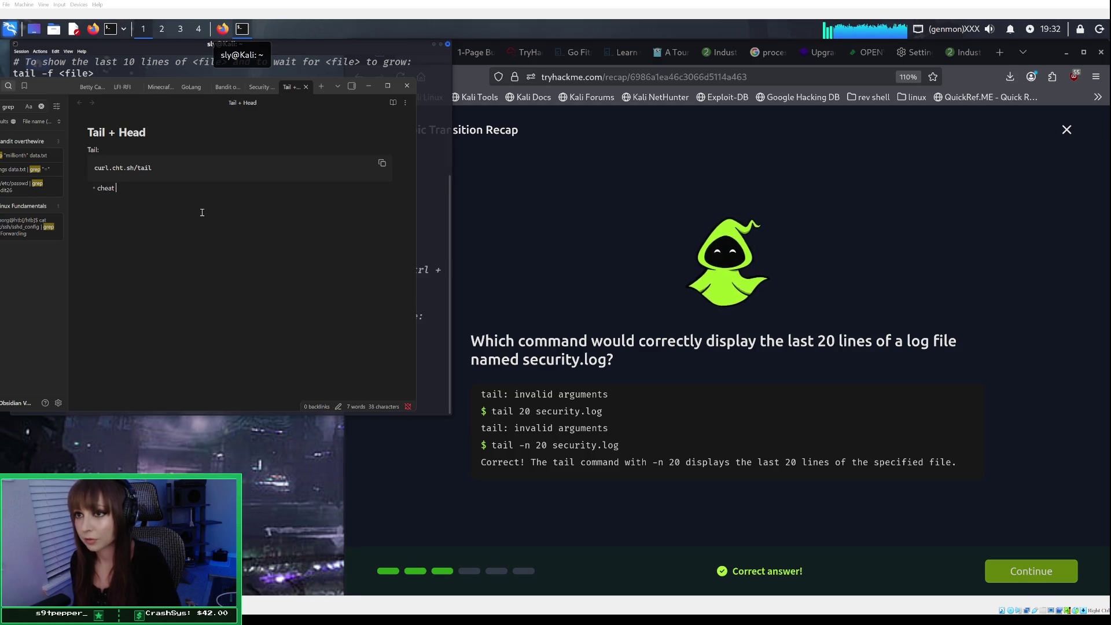
type("et")
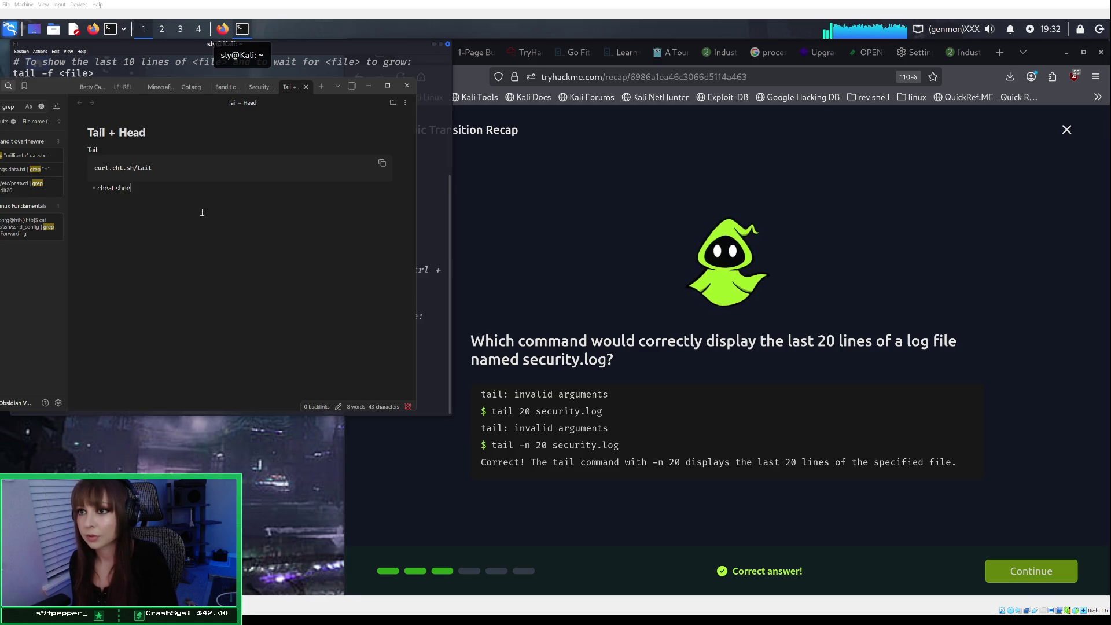
key("shift+Return")
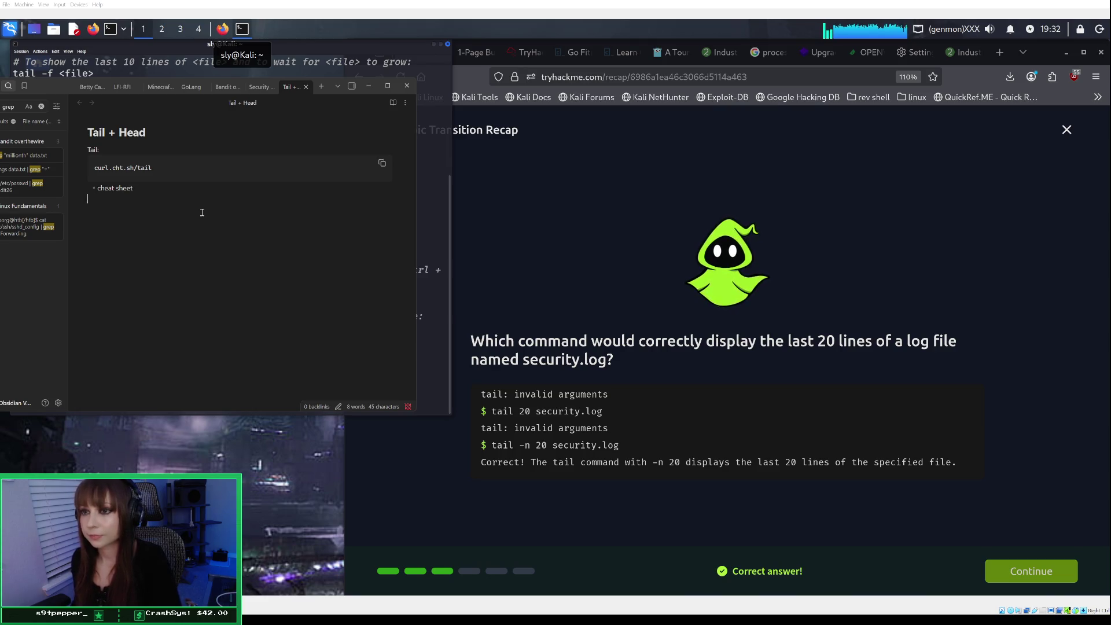
Add a 'tail +20 <file>' code block with bullet 'show you from the 20th line to the very end of file'.
type("`")
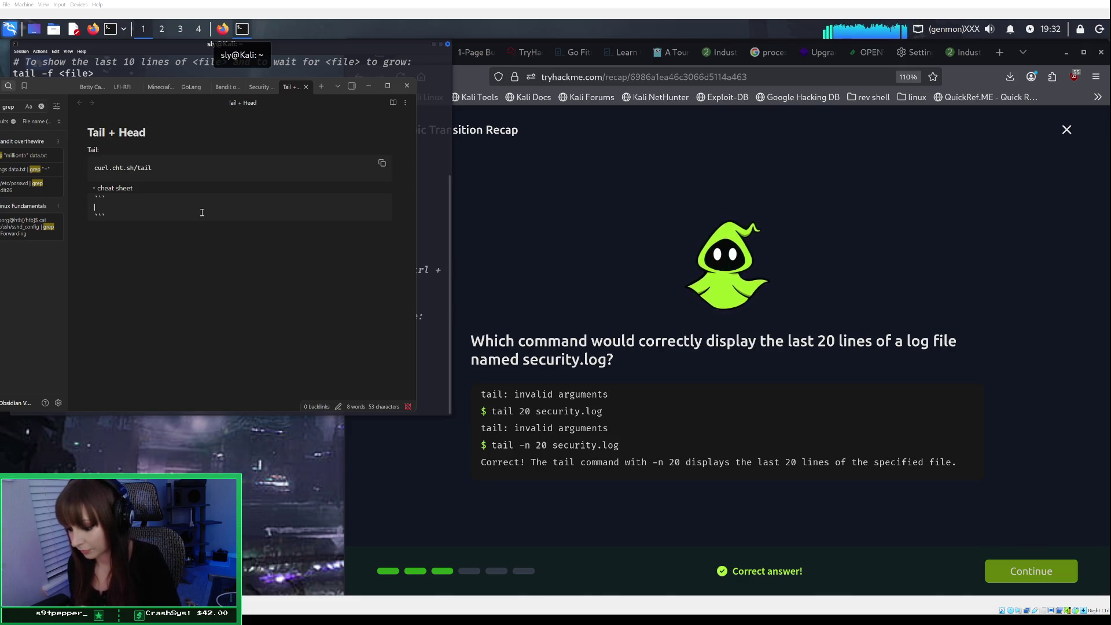
type("tail ")
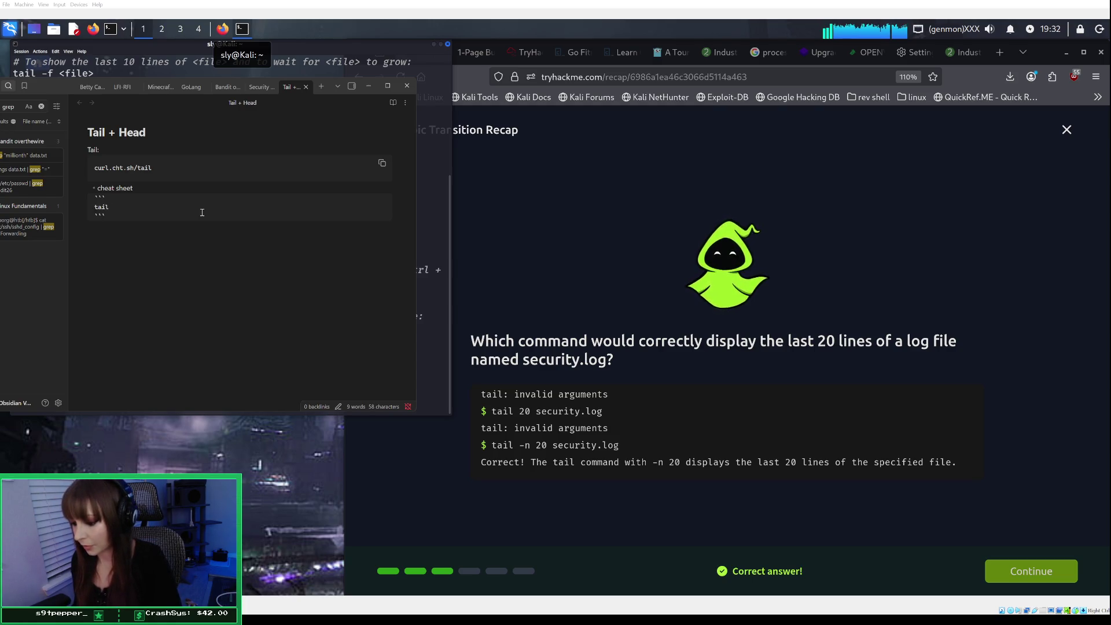
type("+")
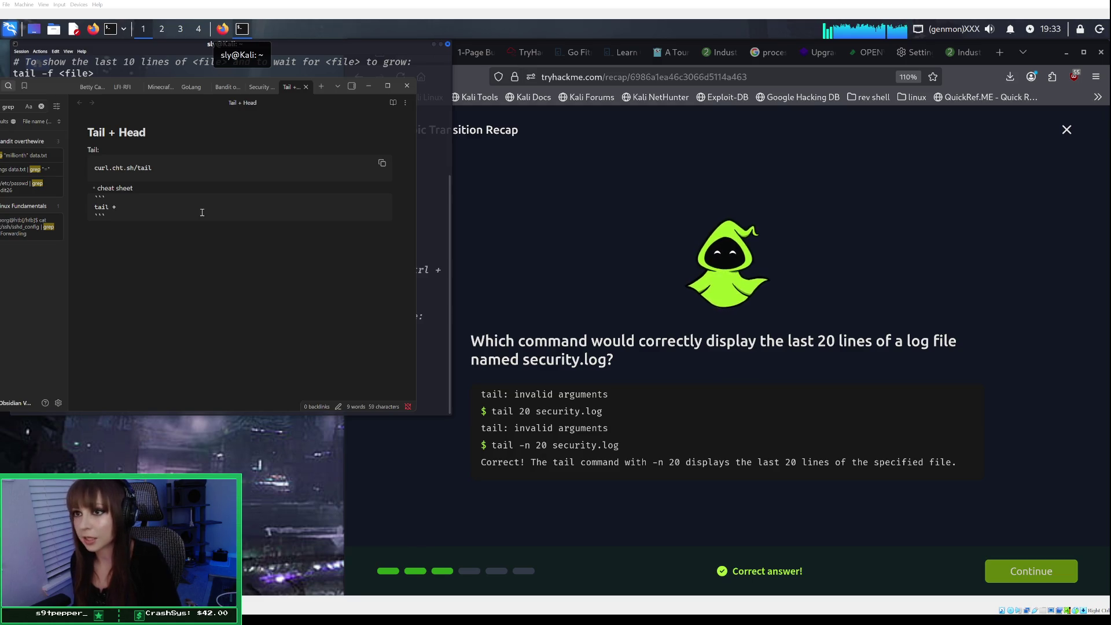
type("20")
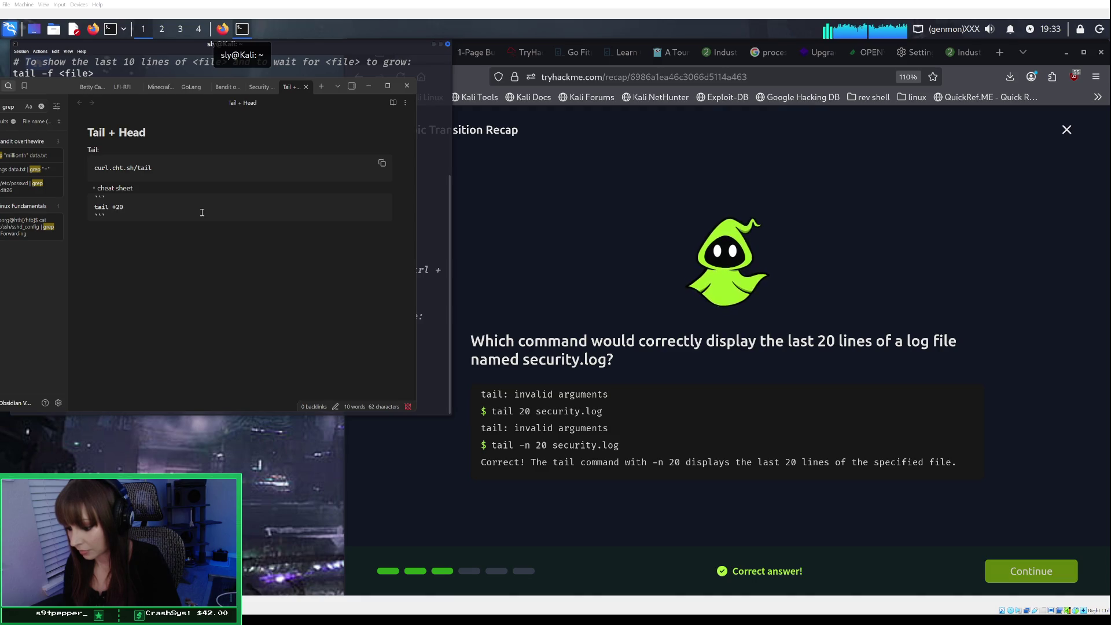
type("file>")
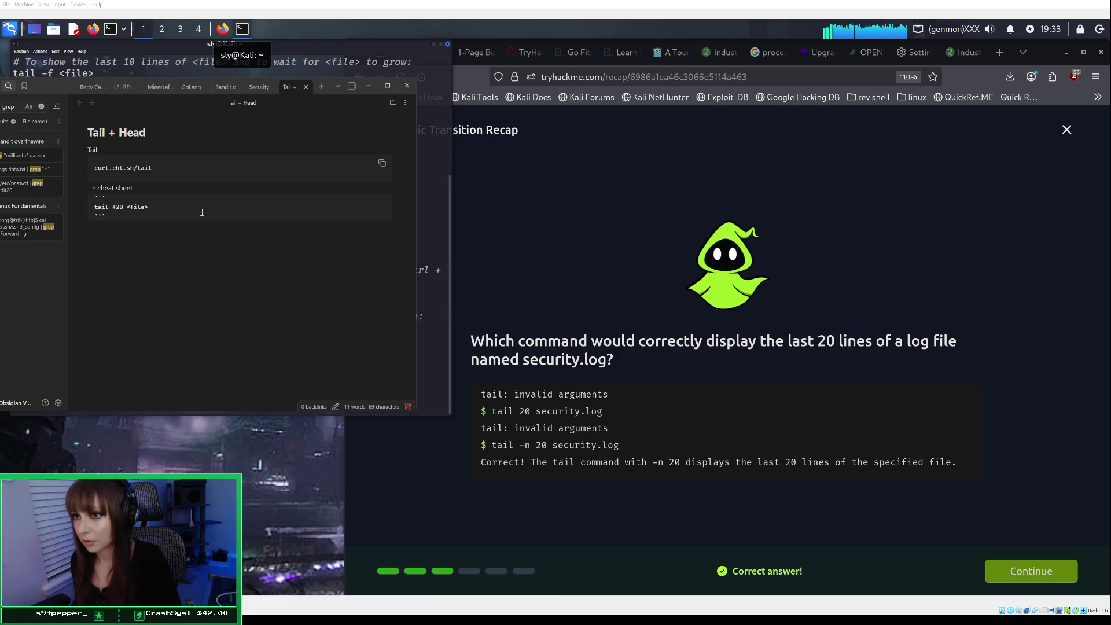
key("Return")
type("- ")
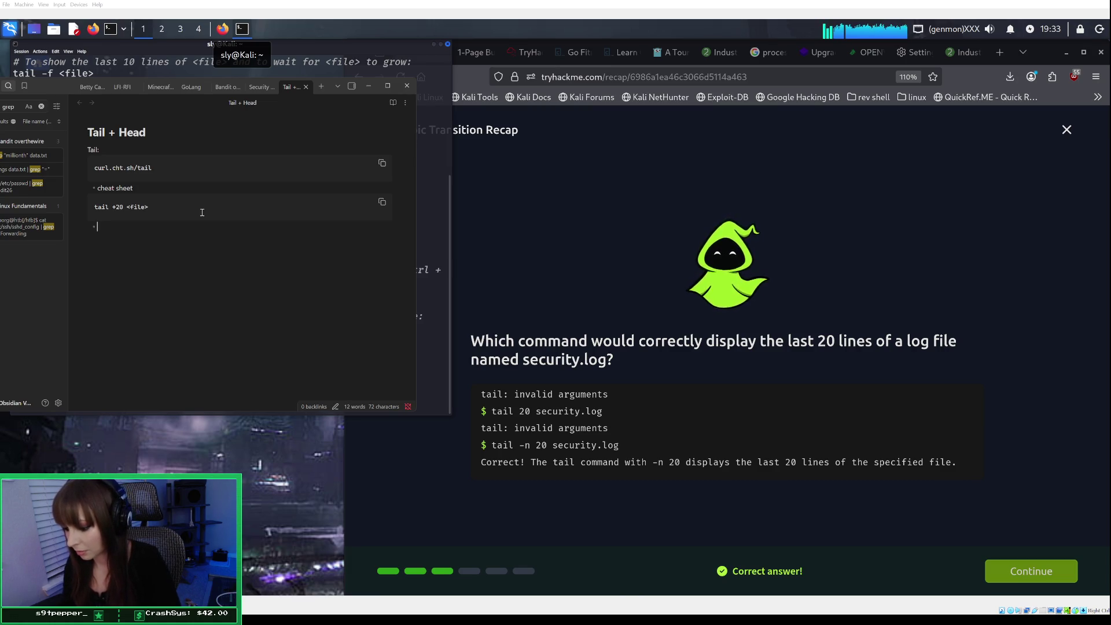
type("show ")
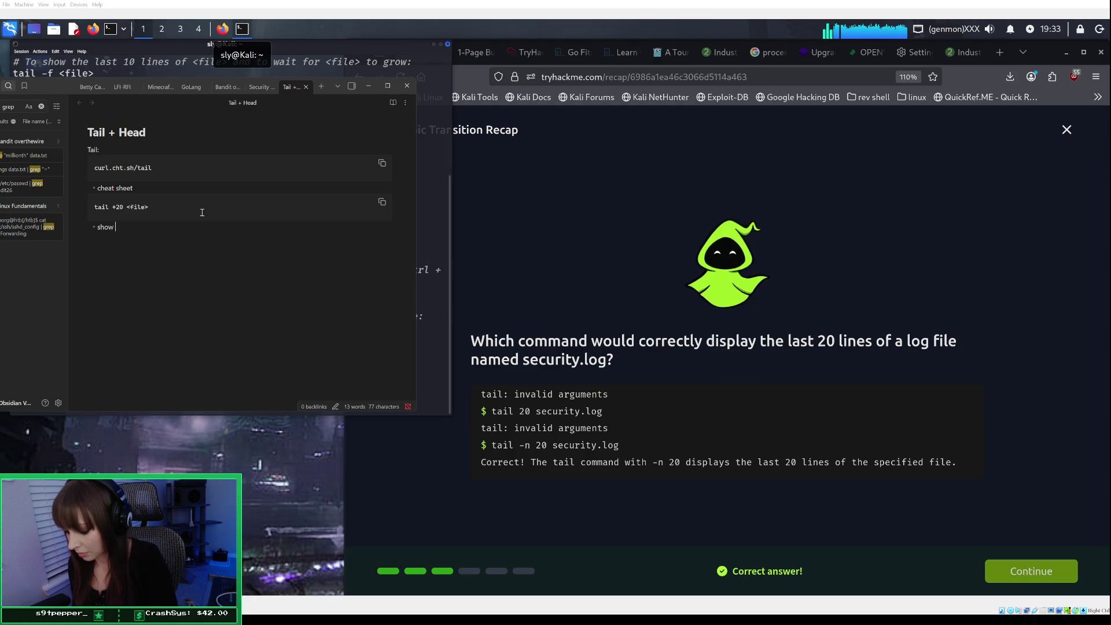
type("you the")
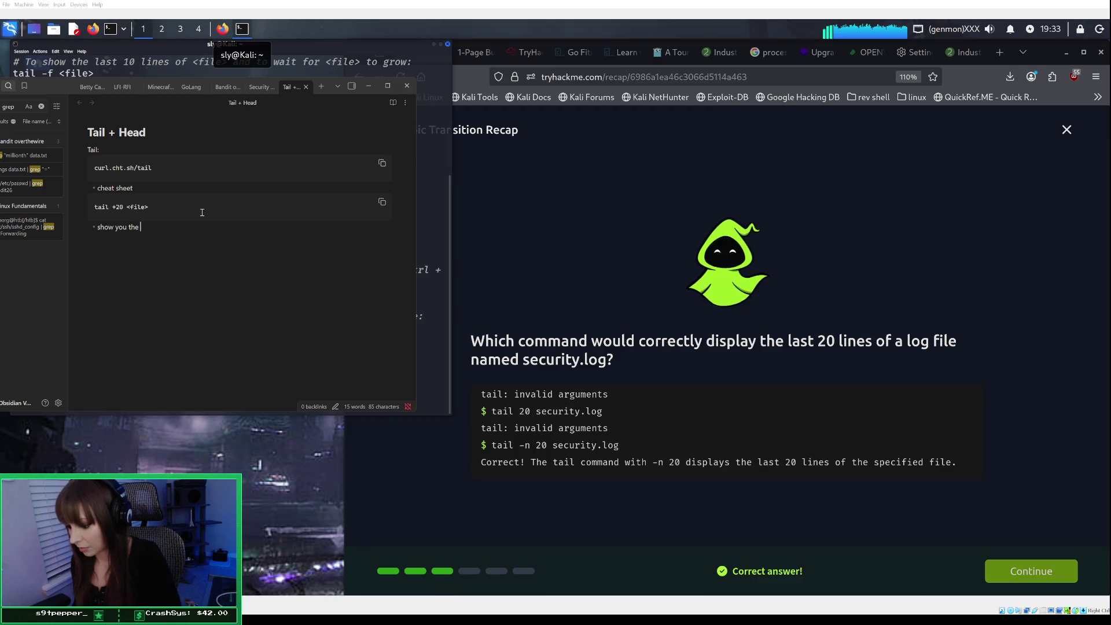
key("BackSpace")
key("BackSpace")
key("BackSpace")
type("from")
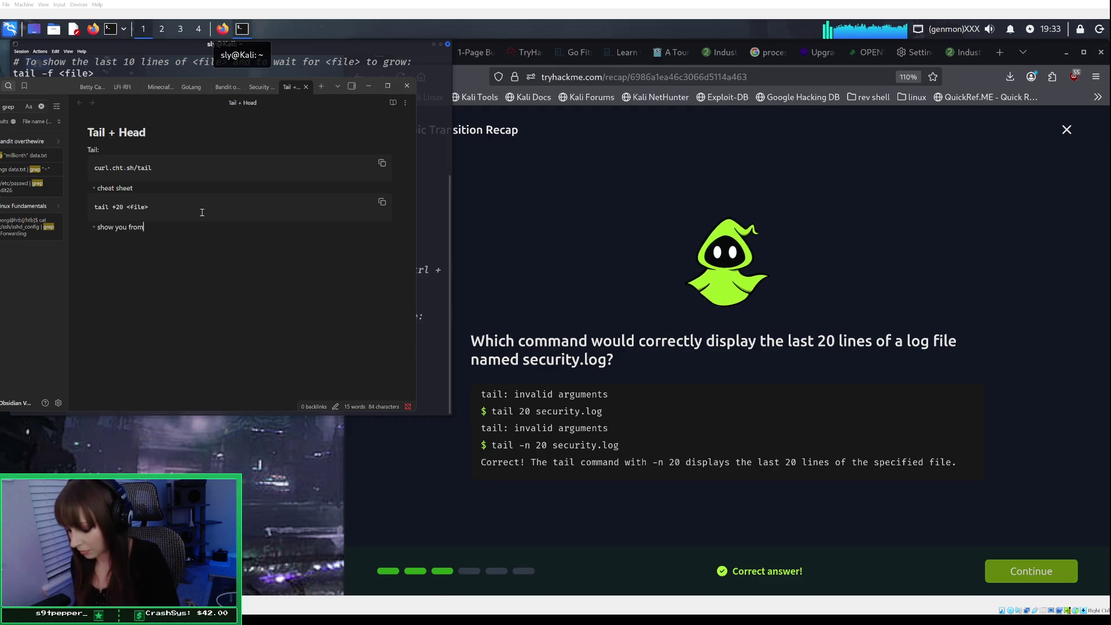
type(" the 20th ")
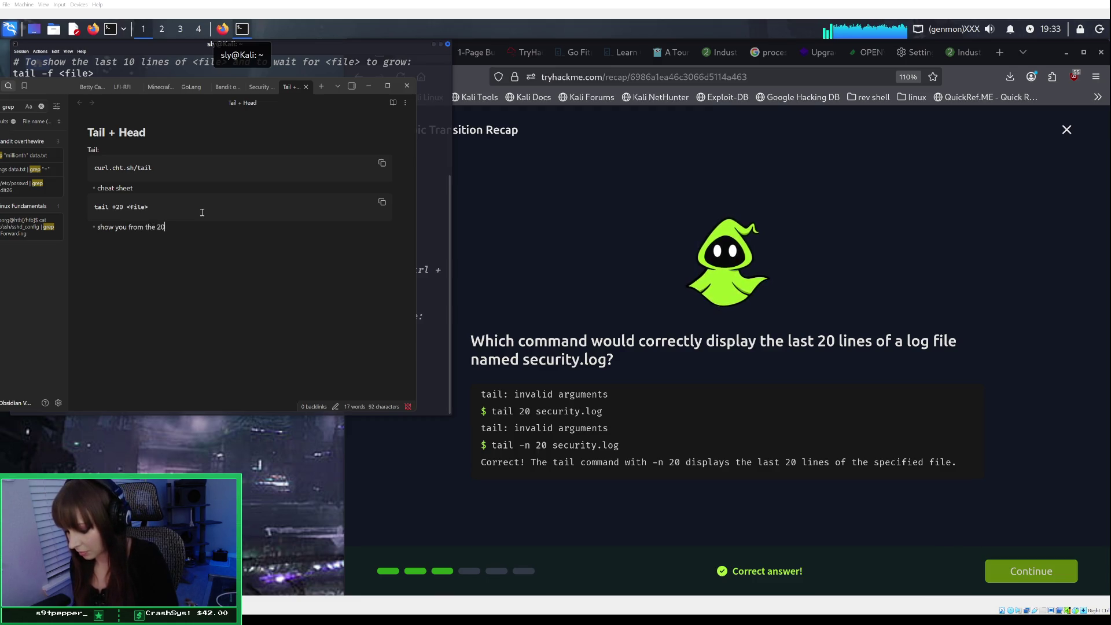
type("line t")
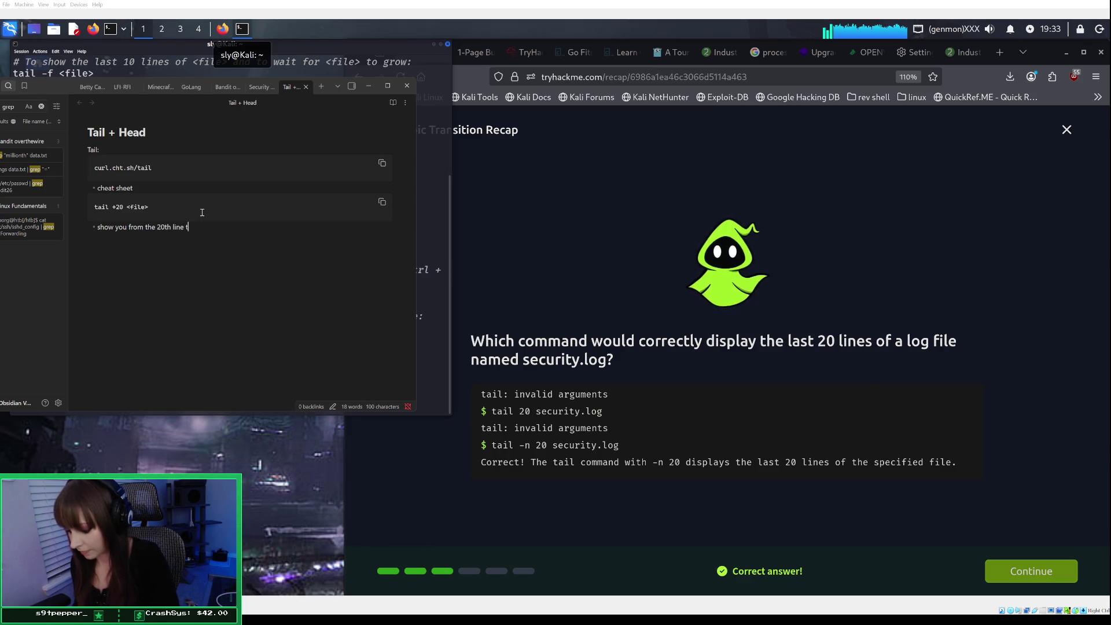
type("o the very en")
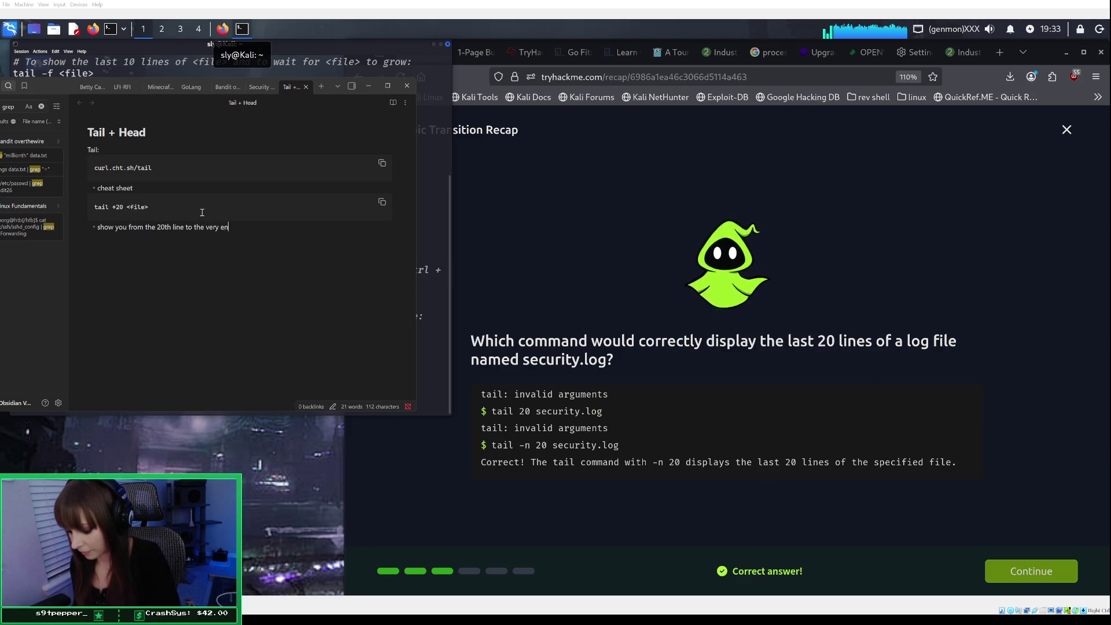
type("d of file")
key("Return")
key("BackSpace")
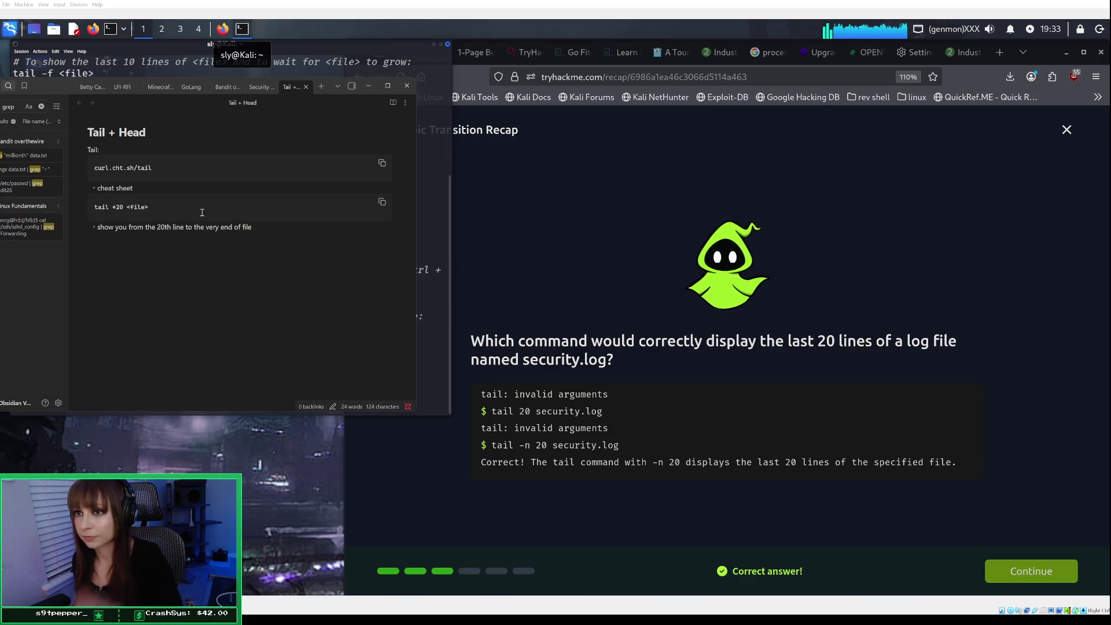
type("tai")
key("BackSpace")
key("BackSpace")
key("BackSpace")
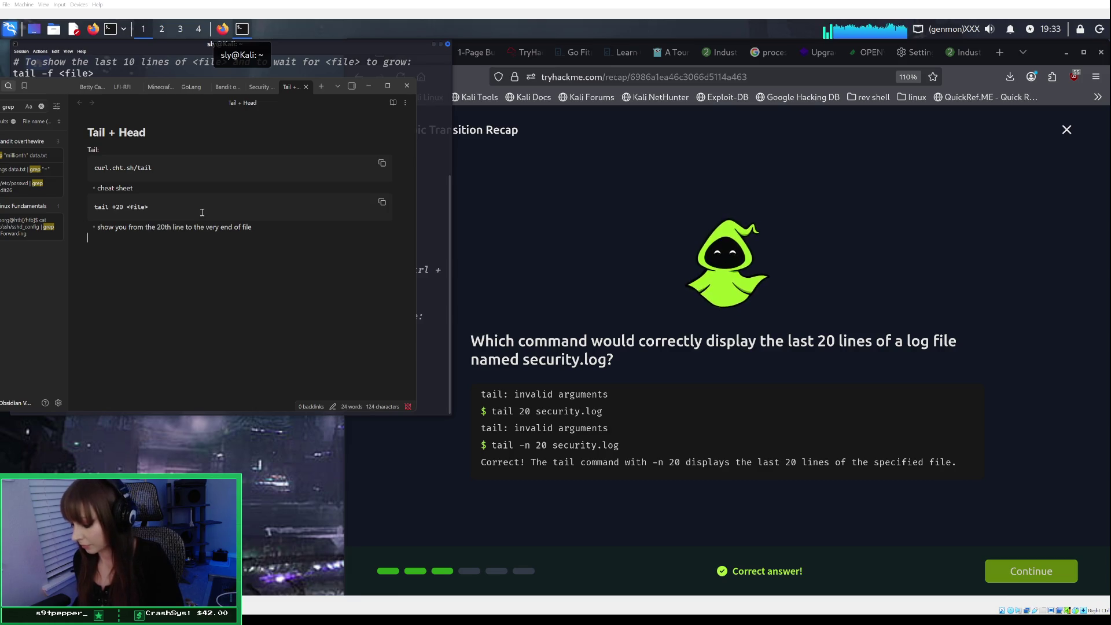
Add a 'tail -20 <file>' code block with a bullet saying it shows the last 20 lines.
type("```")
key("Return")
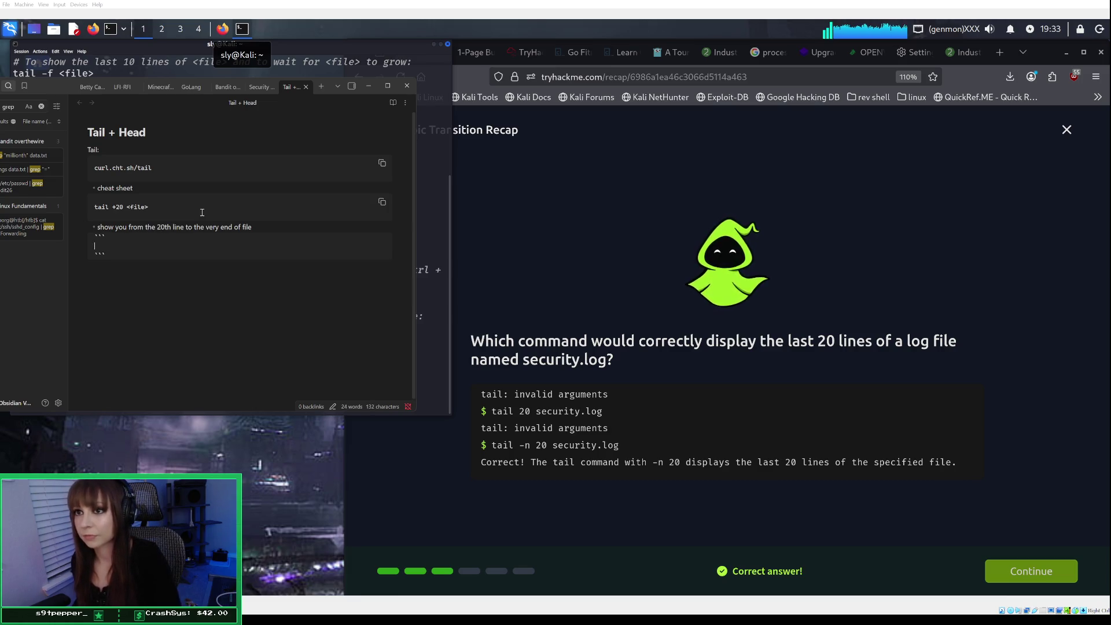
type("tail -")
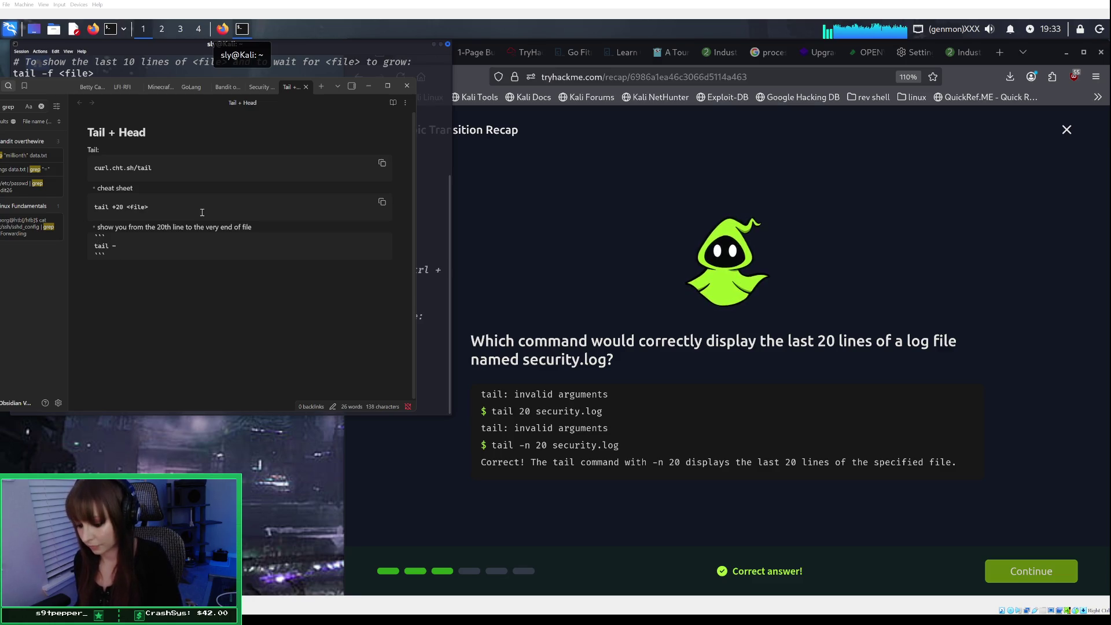
type("20 ")
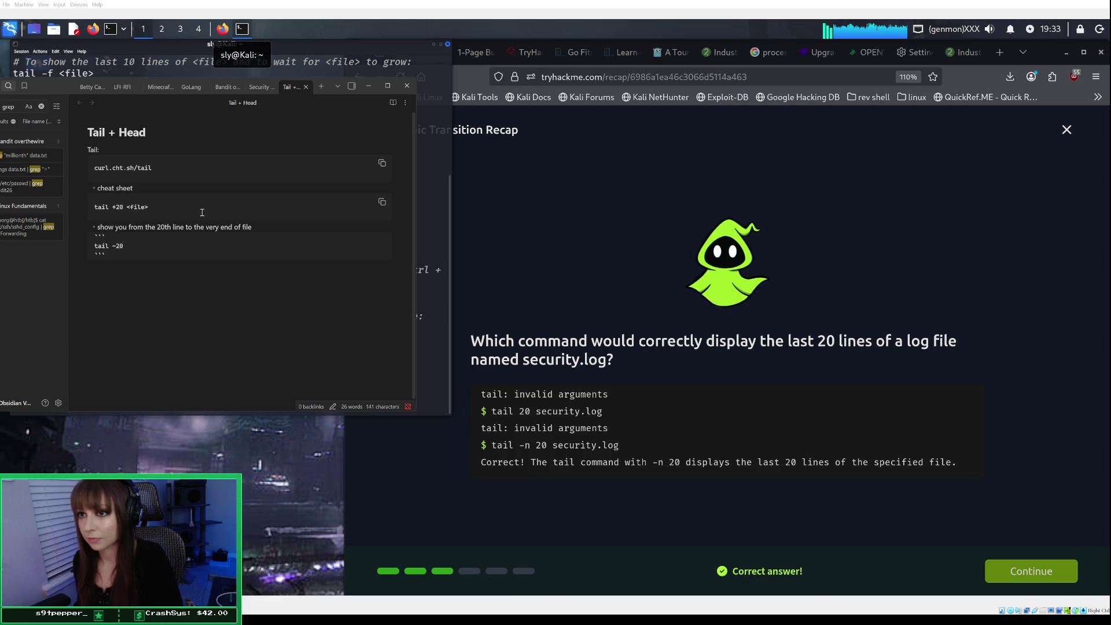
type("<f")
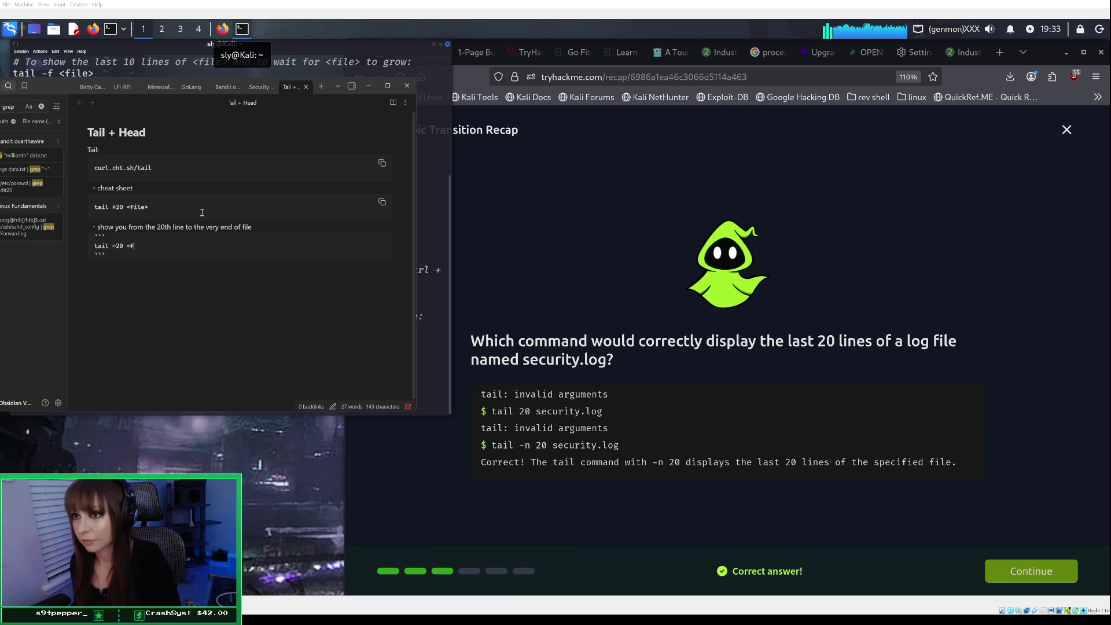
type("uile")
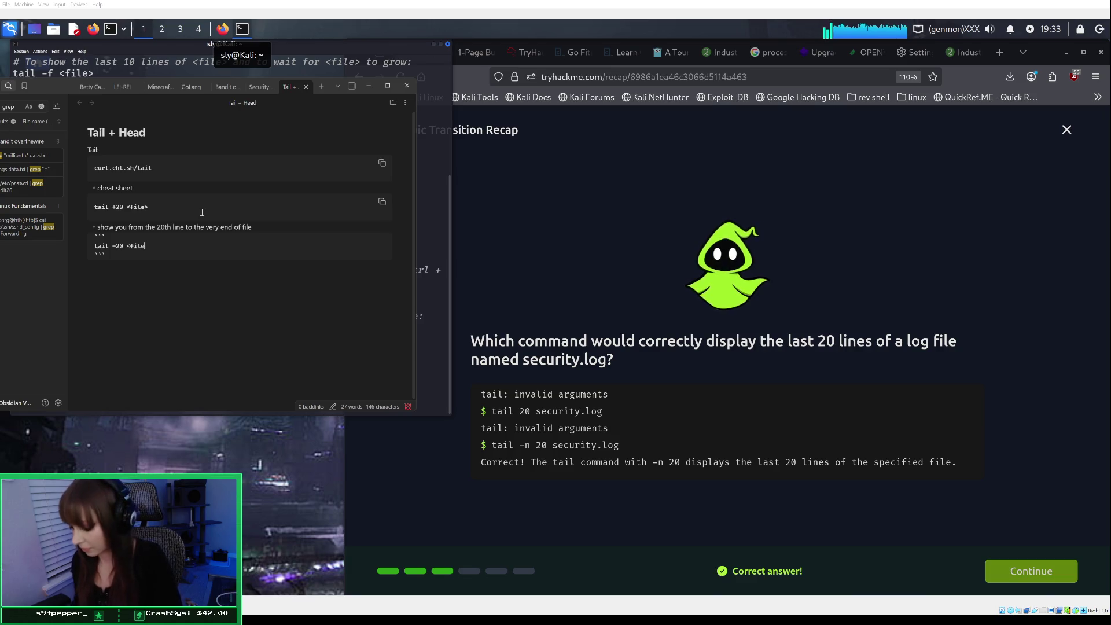
key("Down")
key("Down")
type("- ")
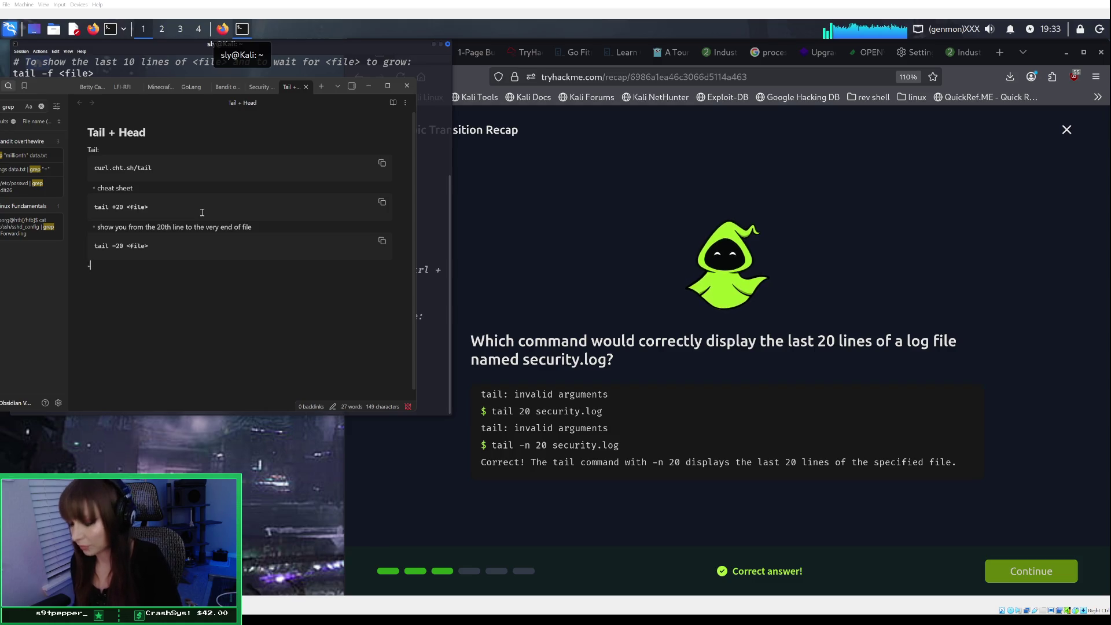
type("show y")
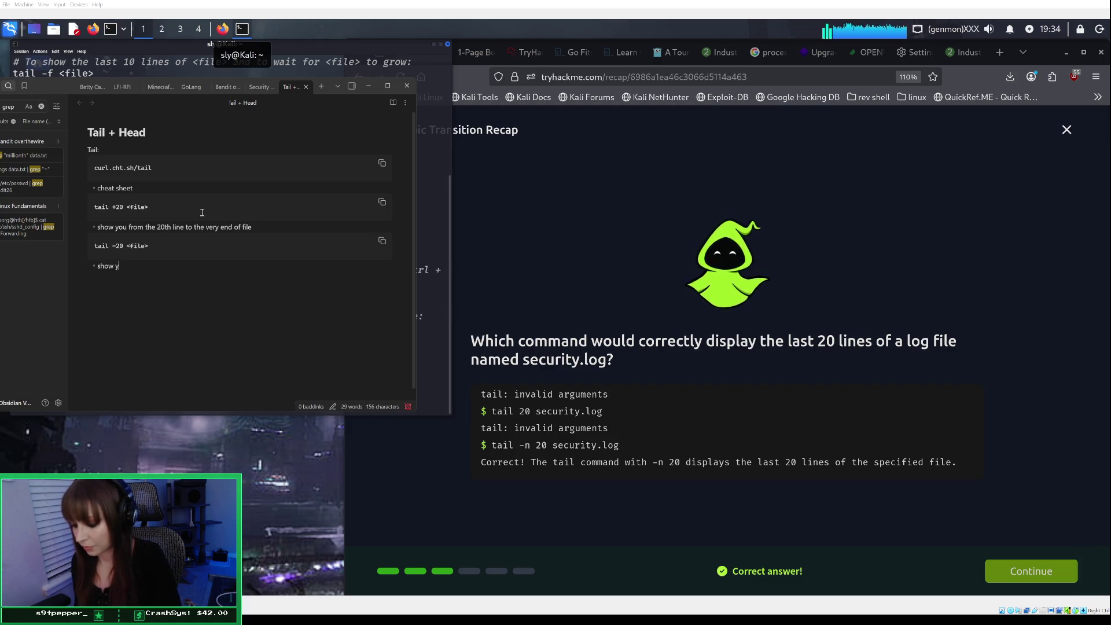
type("ou last 20 line")
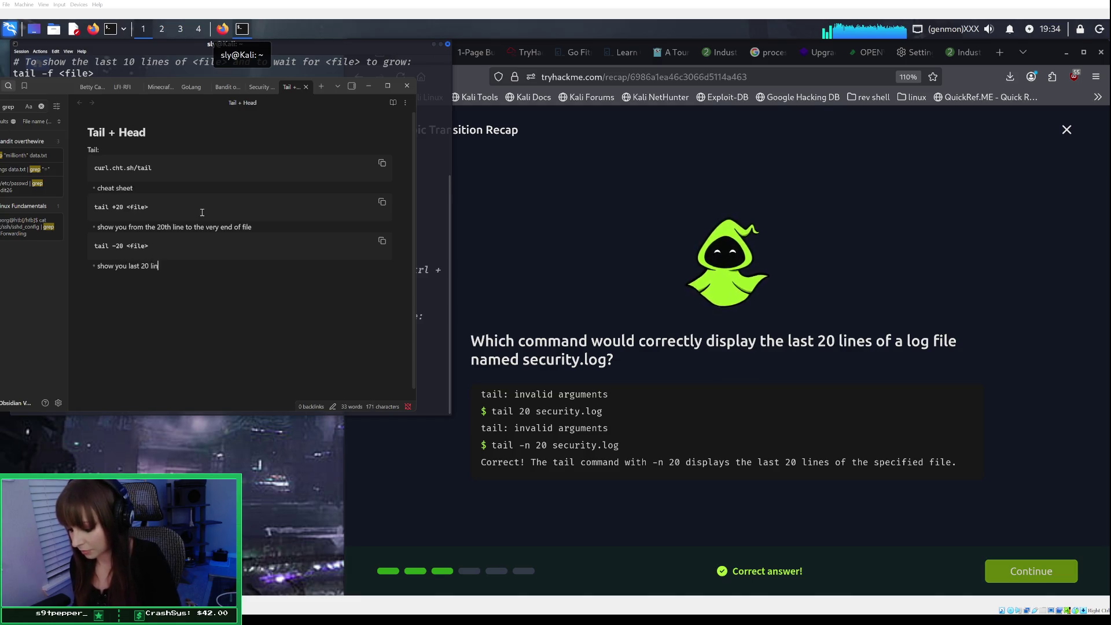
type("s og")
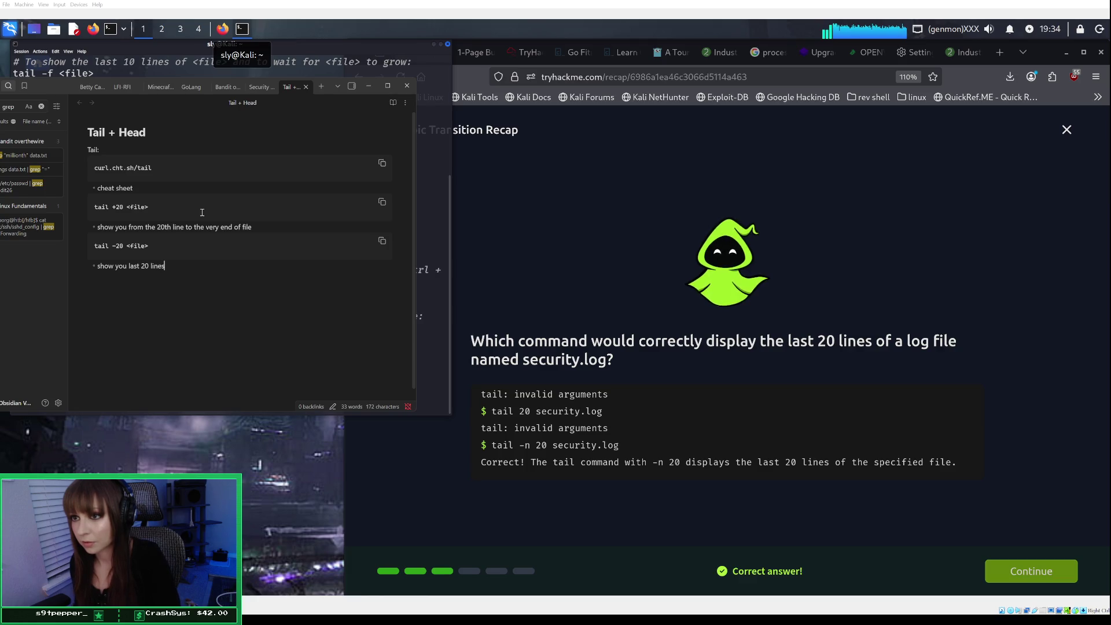
key("BackSpace")
type("f a file")
key("shift+Return")
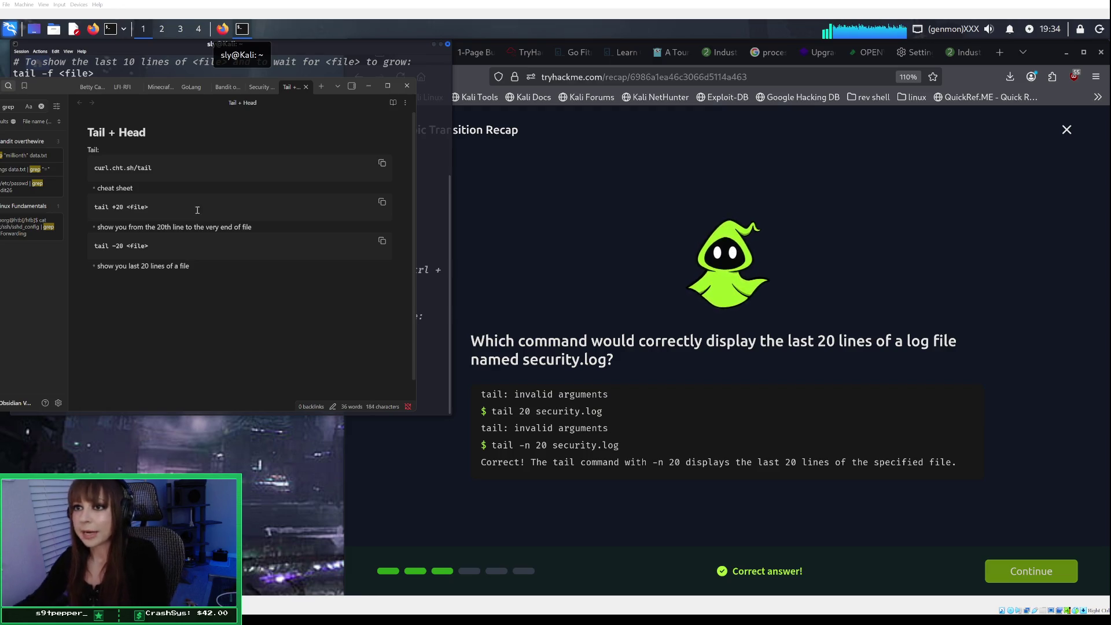
Add a Head: heading on a new line below the tail notes.
key("Return")
key("Return")
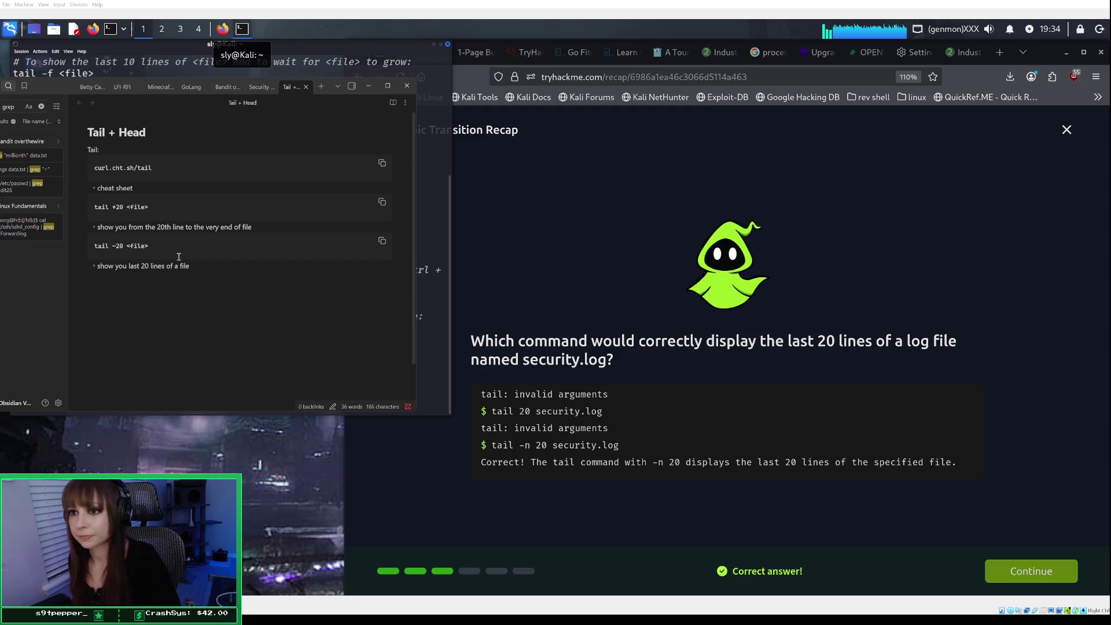
type("Head")
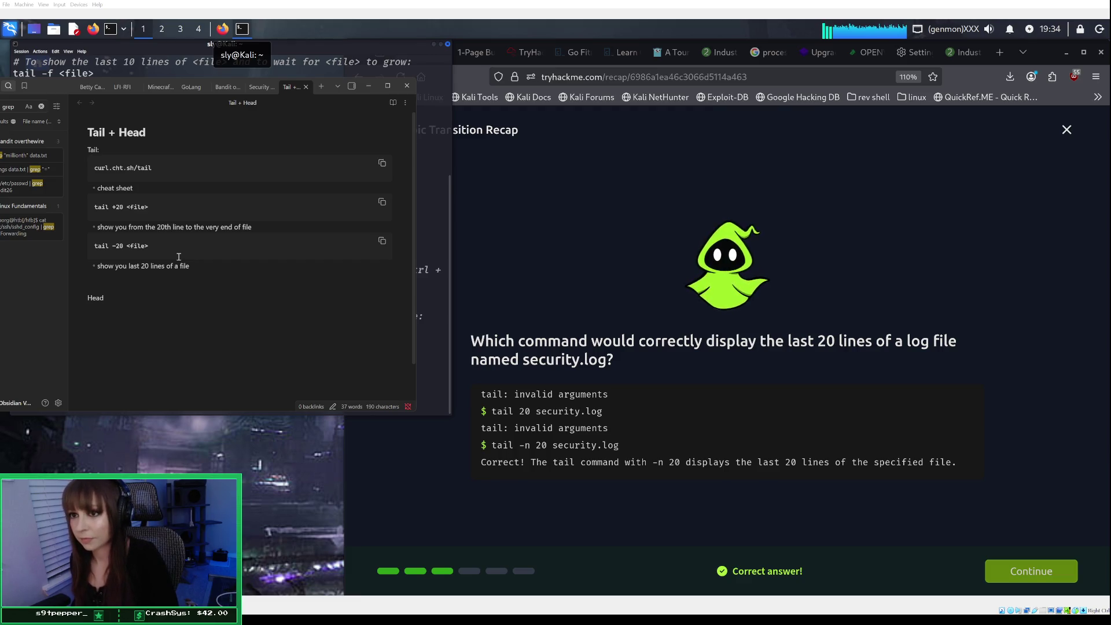
type(":")
key("Return")
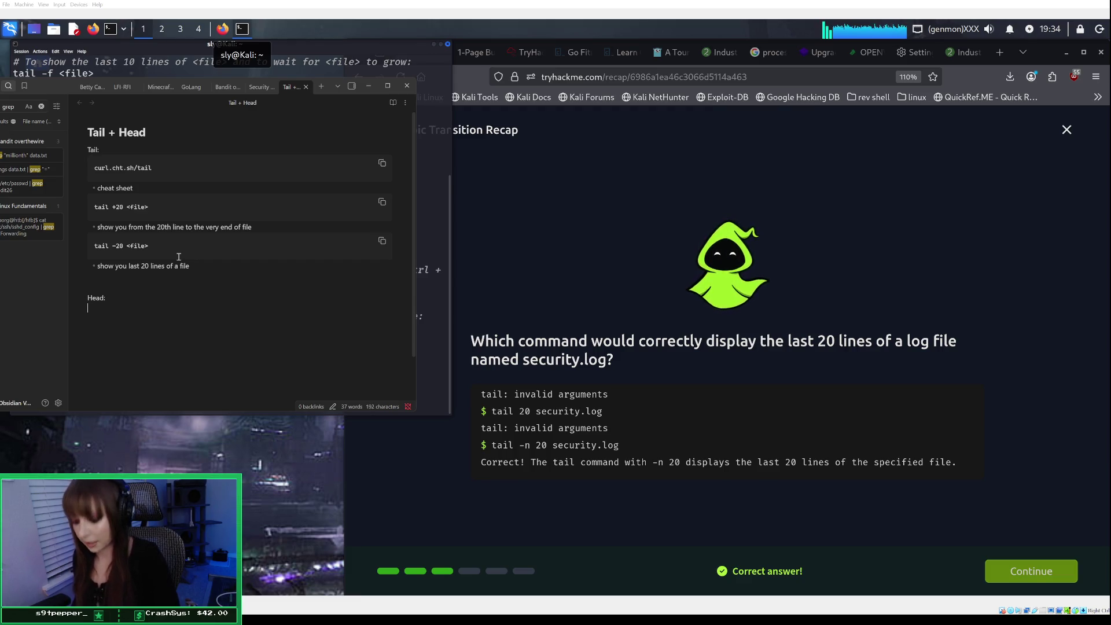
type("cu")
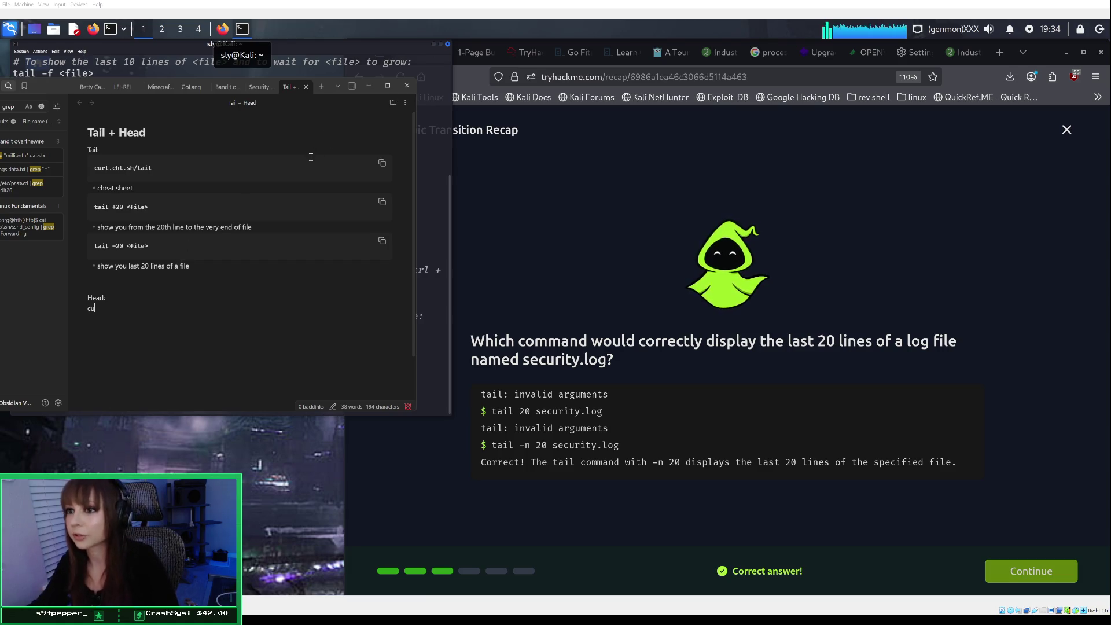
key("BackSpace")
key("BackSpace")
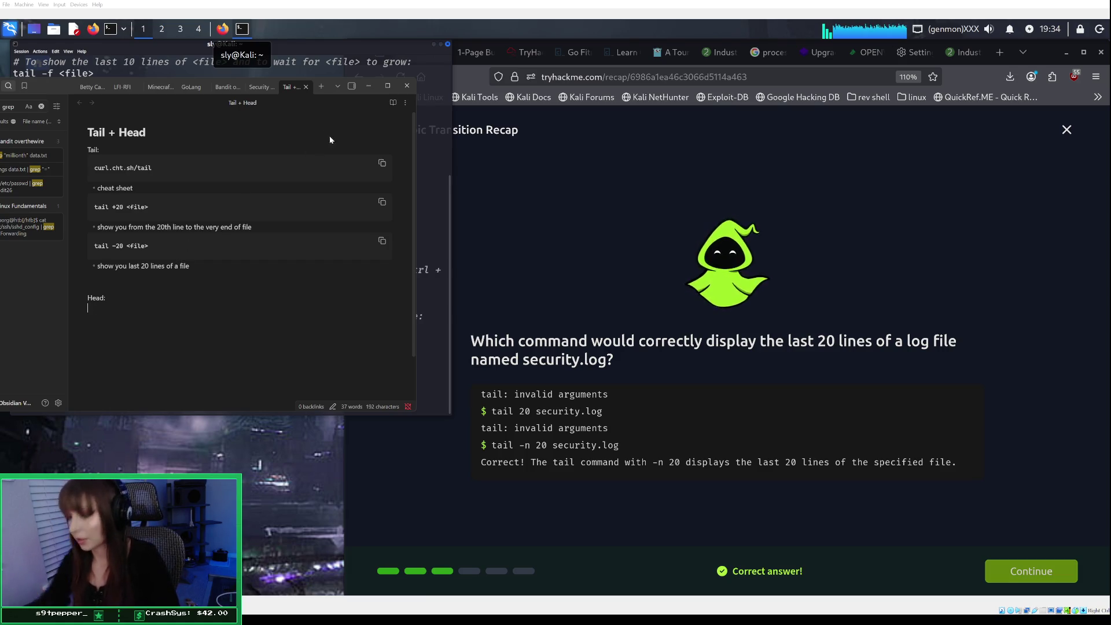
left_click(370, 85)
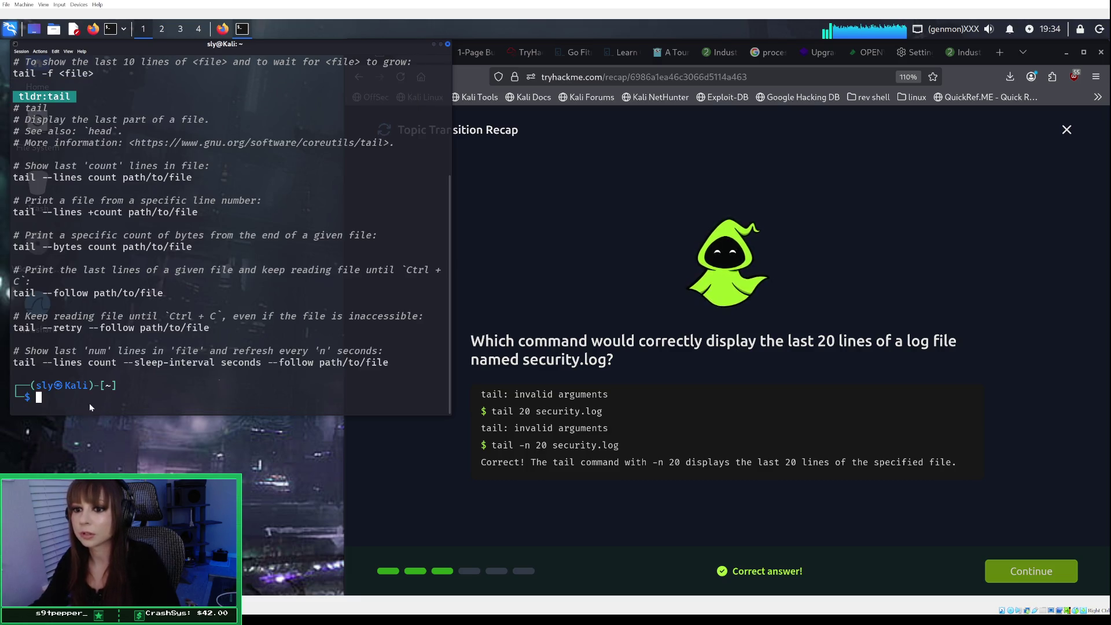
Run curl cht.sh/head in the terminal, then switch back to the Tail + Head note.
type("curl")
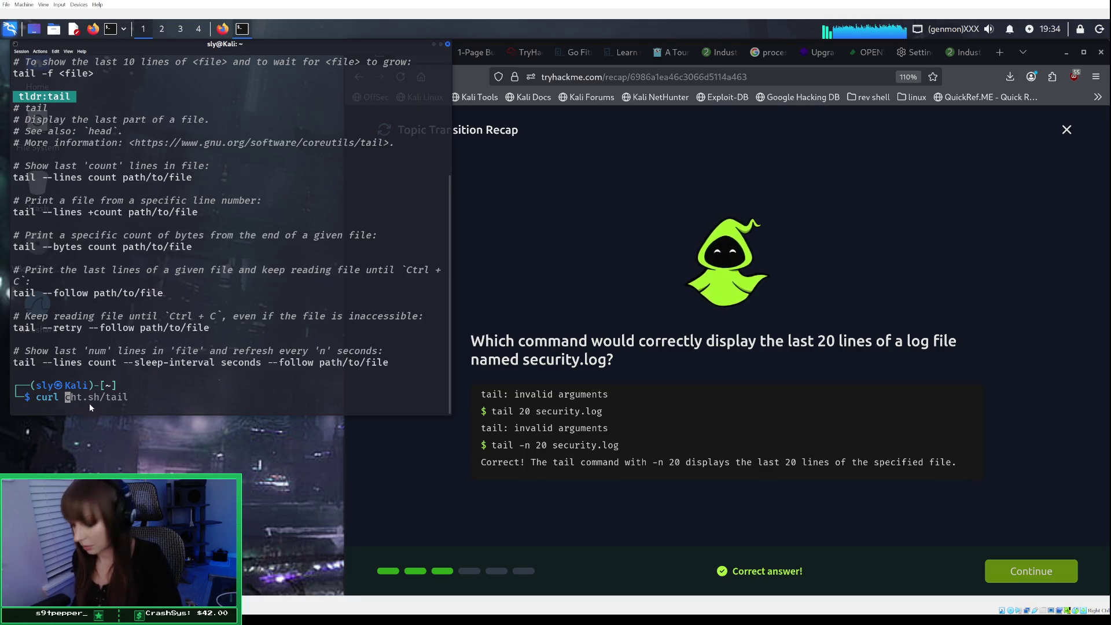
key("Right")
key("BackSpace")
key("BackSpace")
key("BackSpace")
type("head")
key("Return")
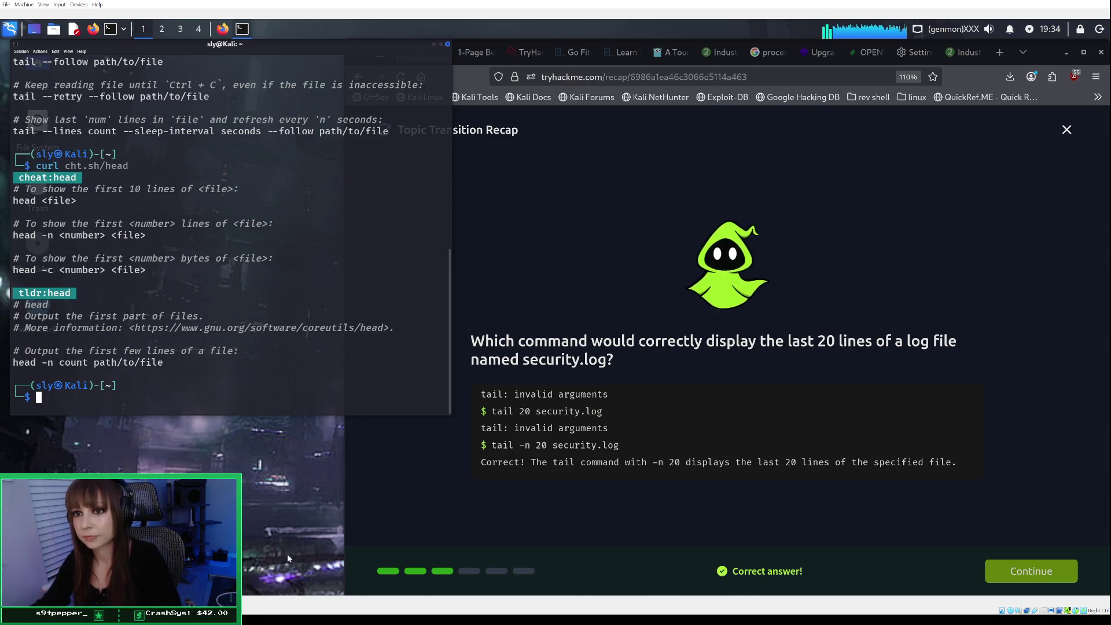
key("alt+Tab")
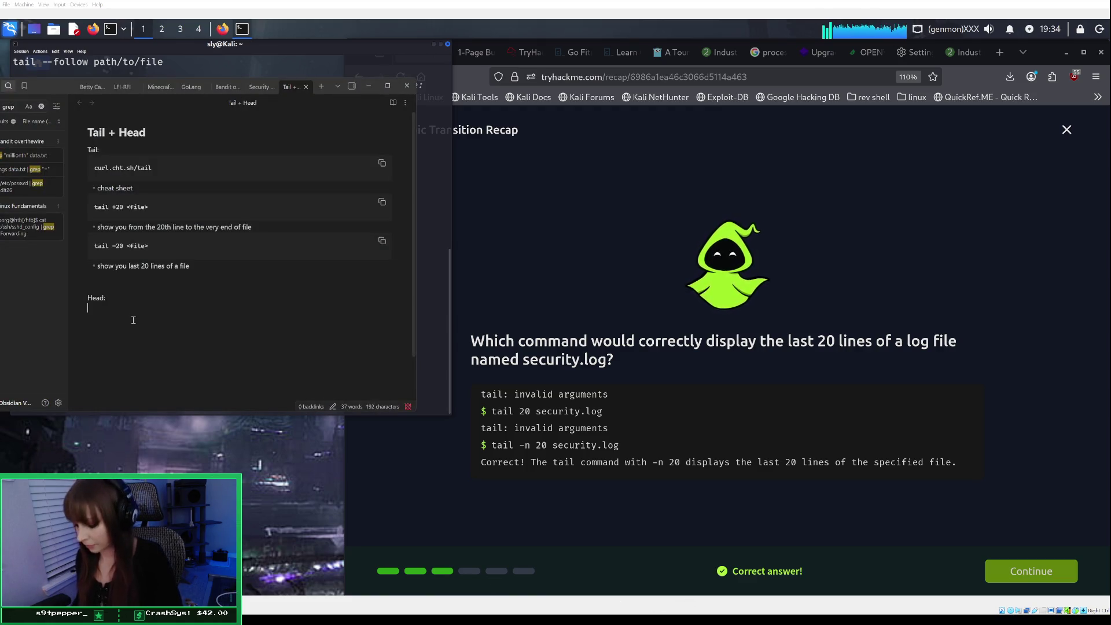
Under Head:, add a 'curl cht.sh/head' code block and a 'cheat sheet' bullet, fixing the tail command.
type("```")
key("Return")
type("curl")
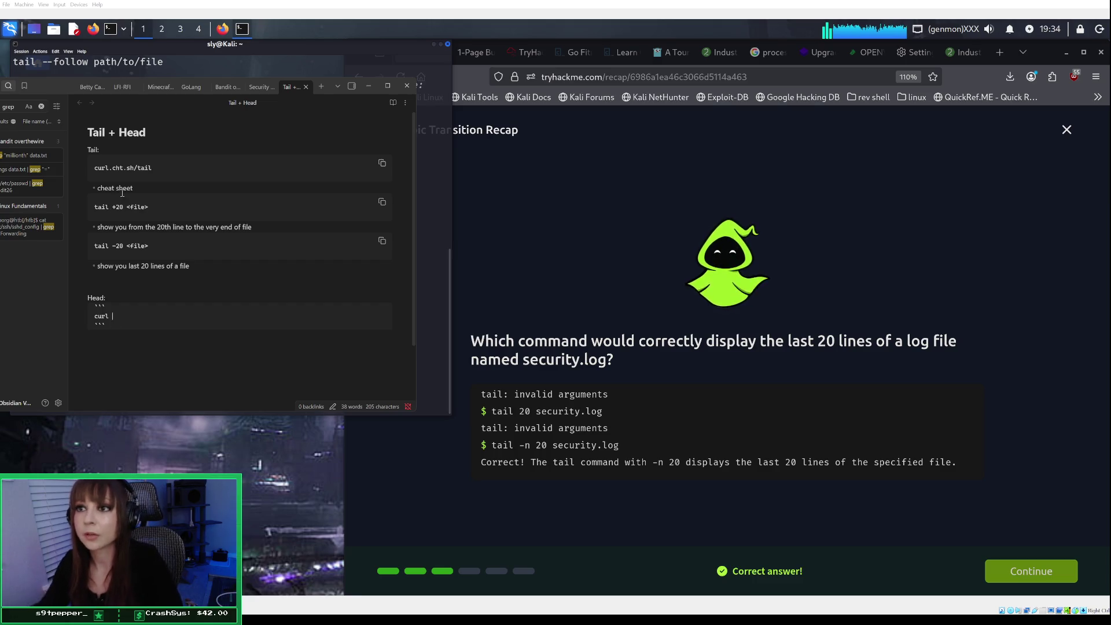
left_click(119, 168)
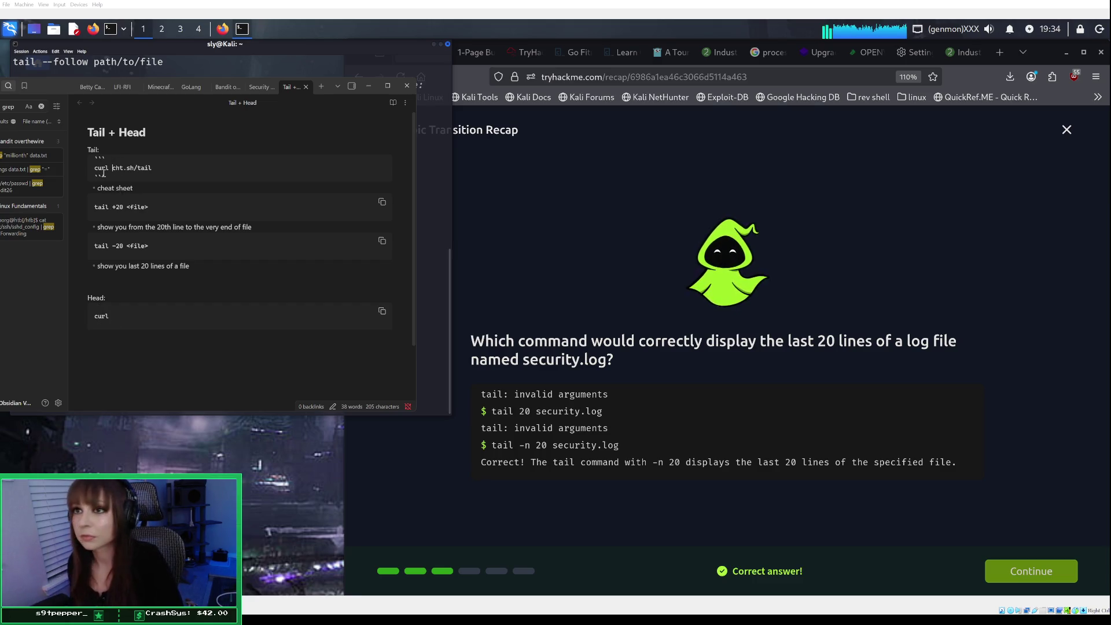
left_click(116, 314)
type("ht.sh/head")
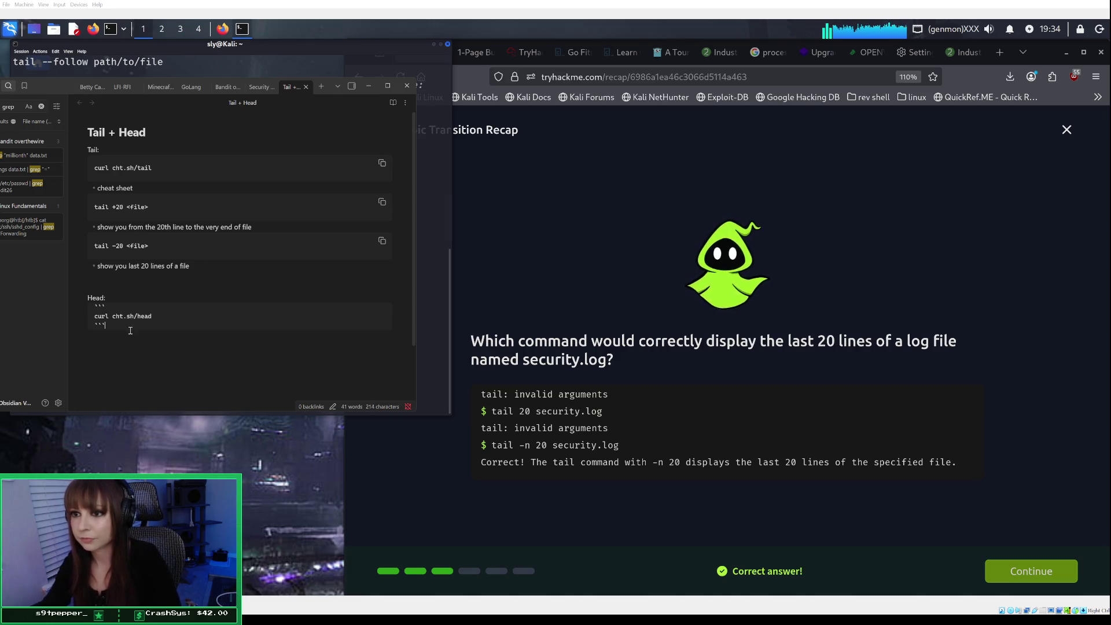
key("Return")
type("- ")
type("cheat sheet")
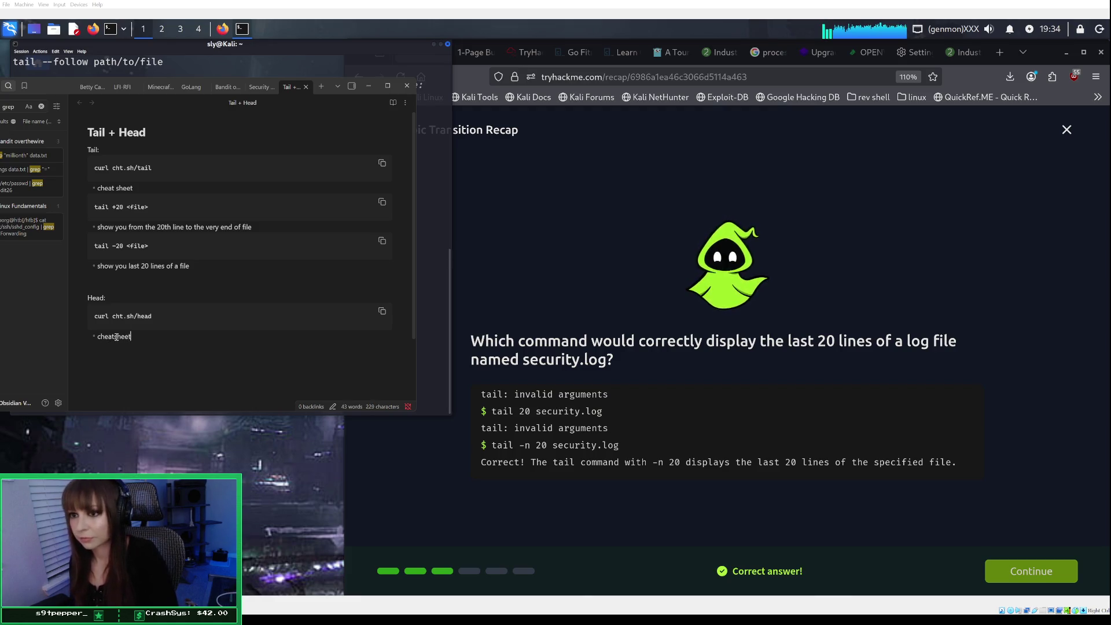
left_click(424, 115)
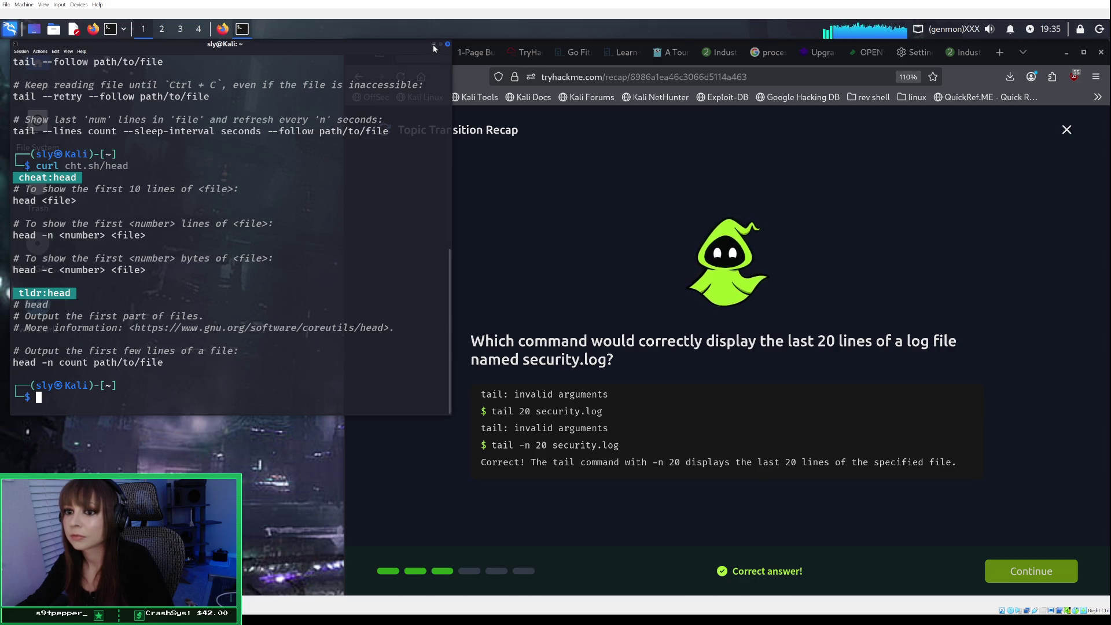
left_click(434, 45)
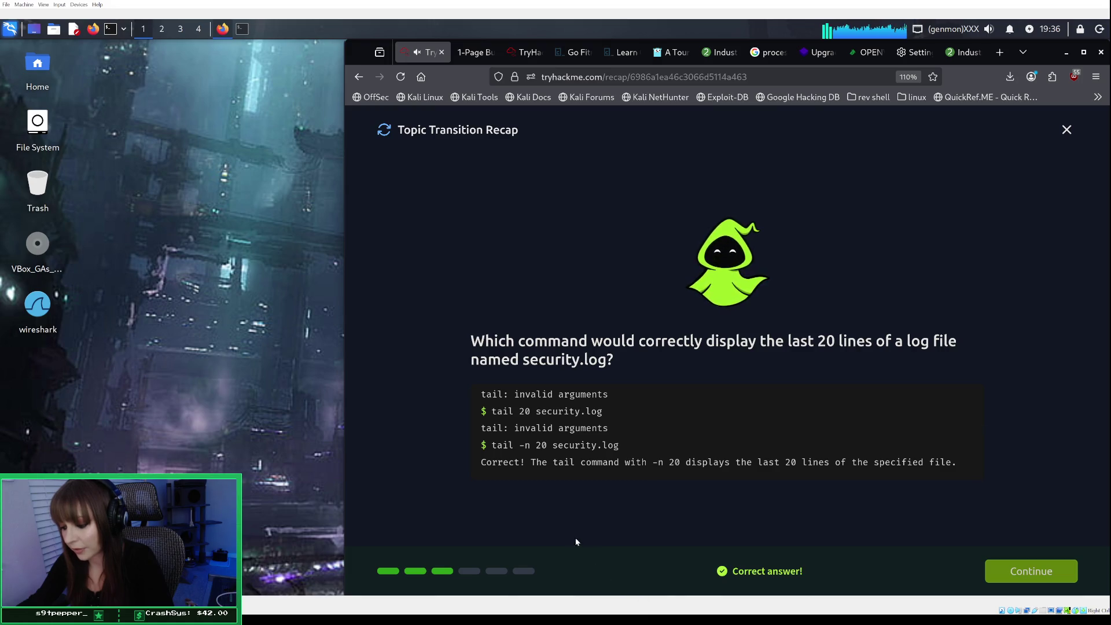
left_click(109, 33)
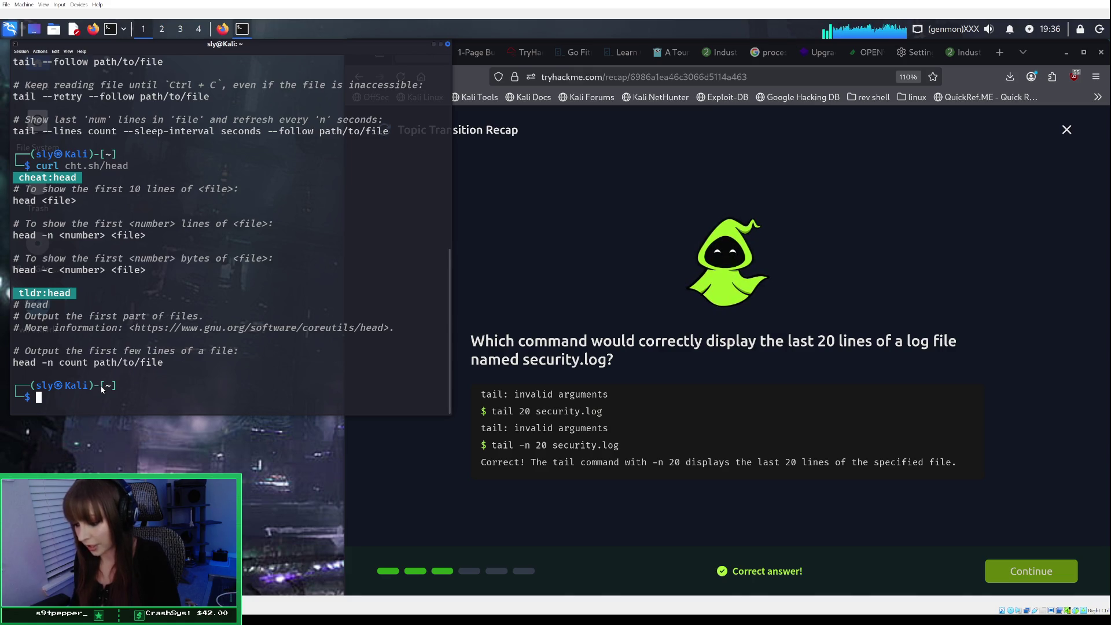
Draft a 'head -25-35 file' command, erase it, and start typing cd at the prompt.
type("head")
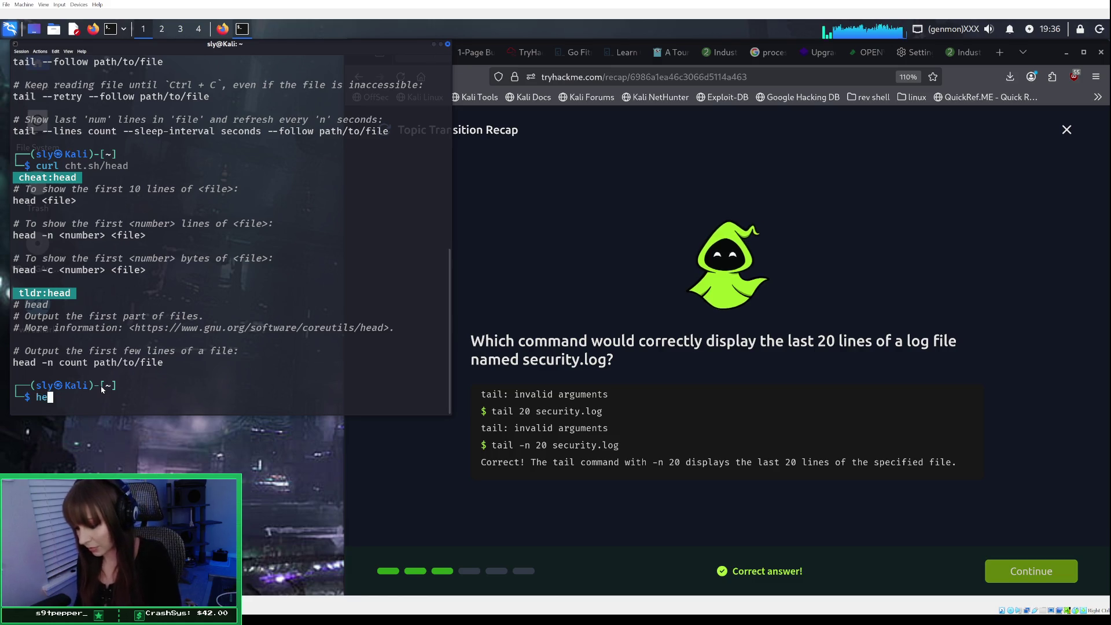
key("BackSpace")
key("BackSpace")
key("BackSpace")
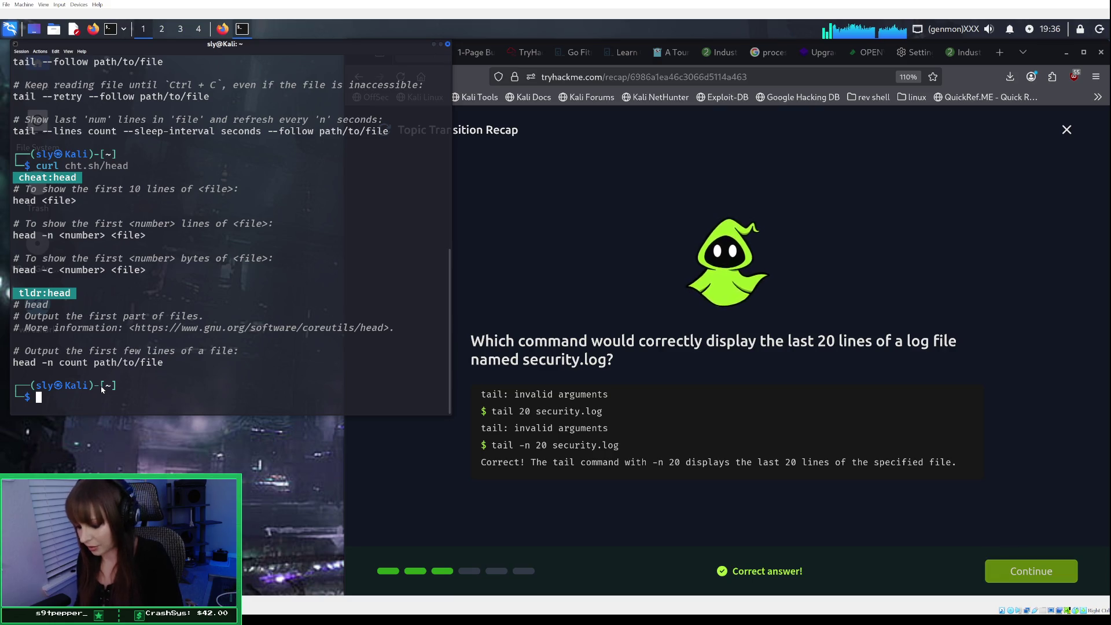
type("head ")
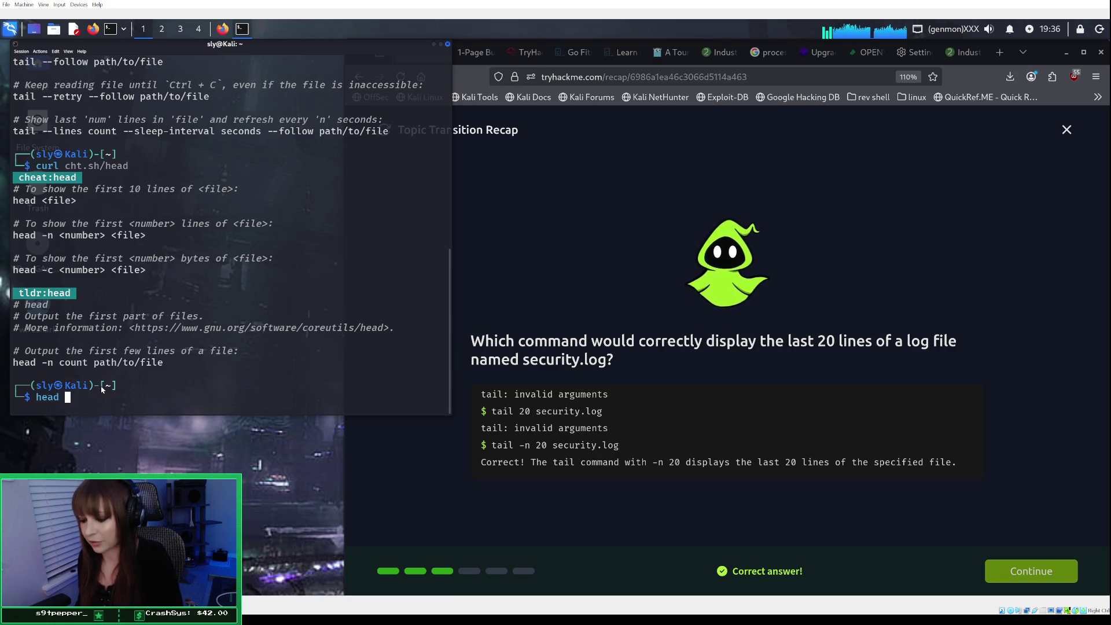
type("-")
key("BackSpace")
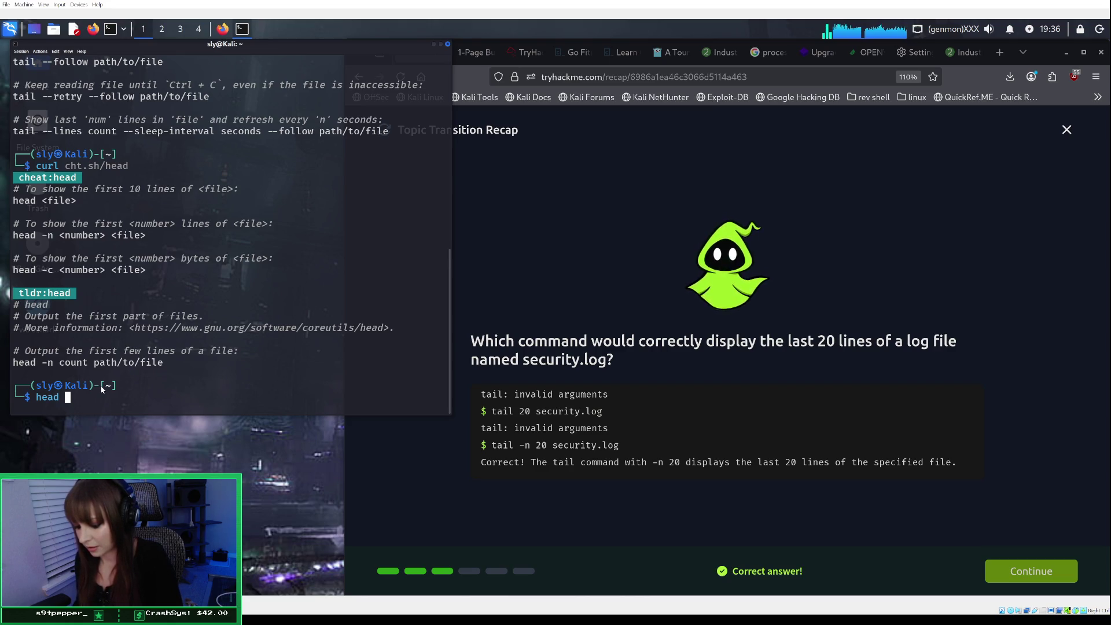
type("-")
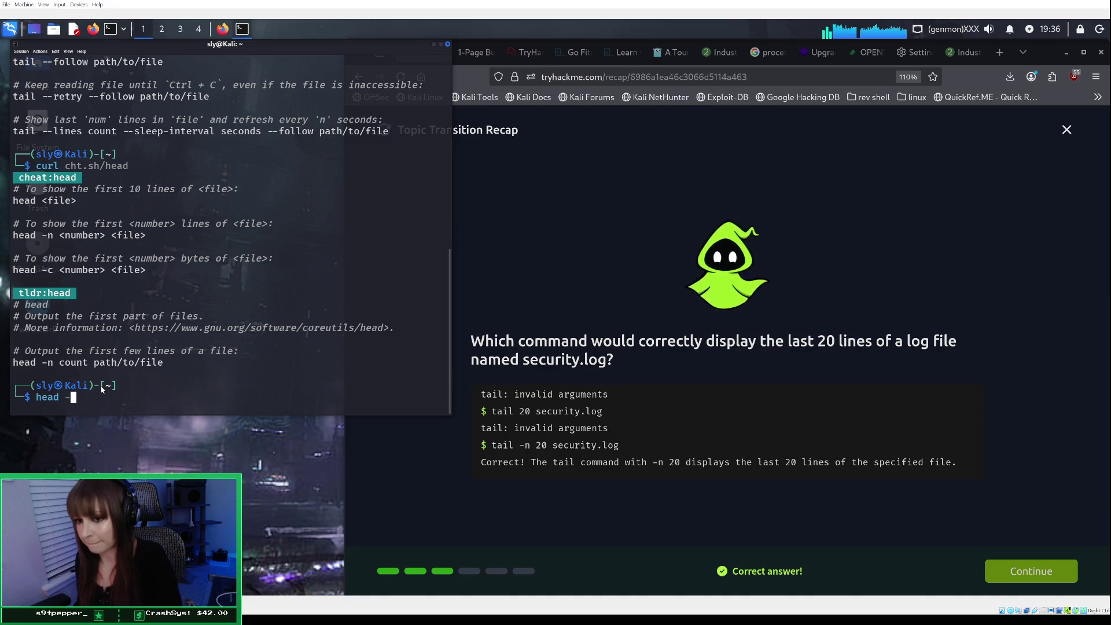
type("25")
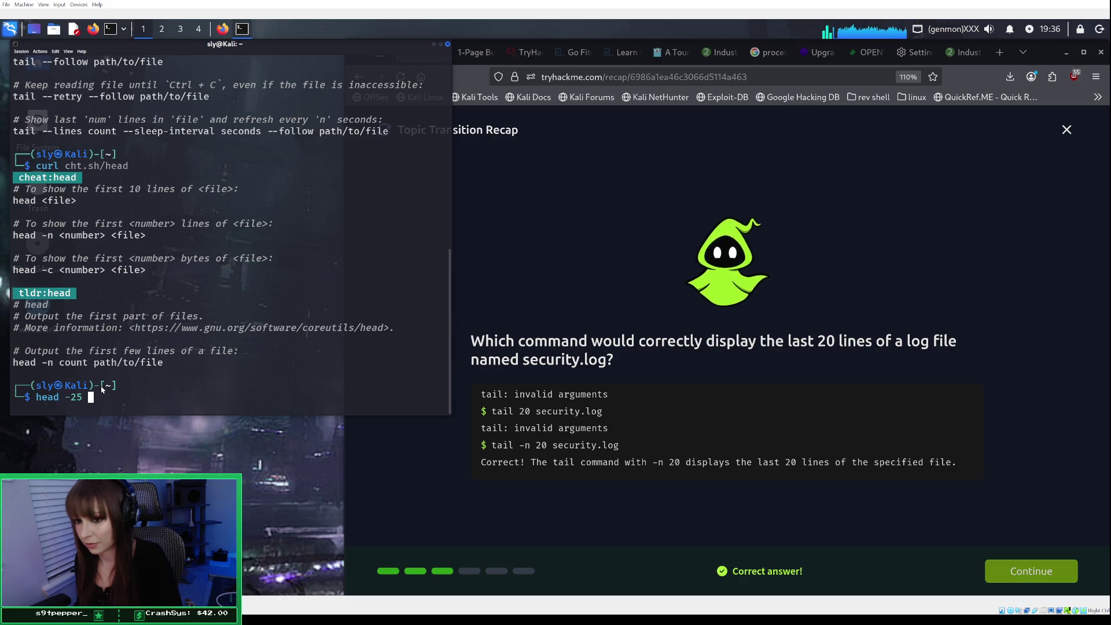
key("BackSpace")
type("-35")
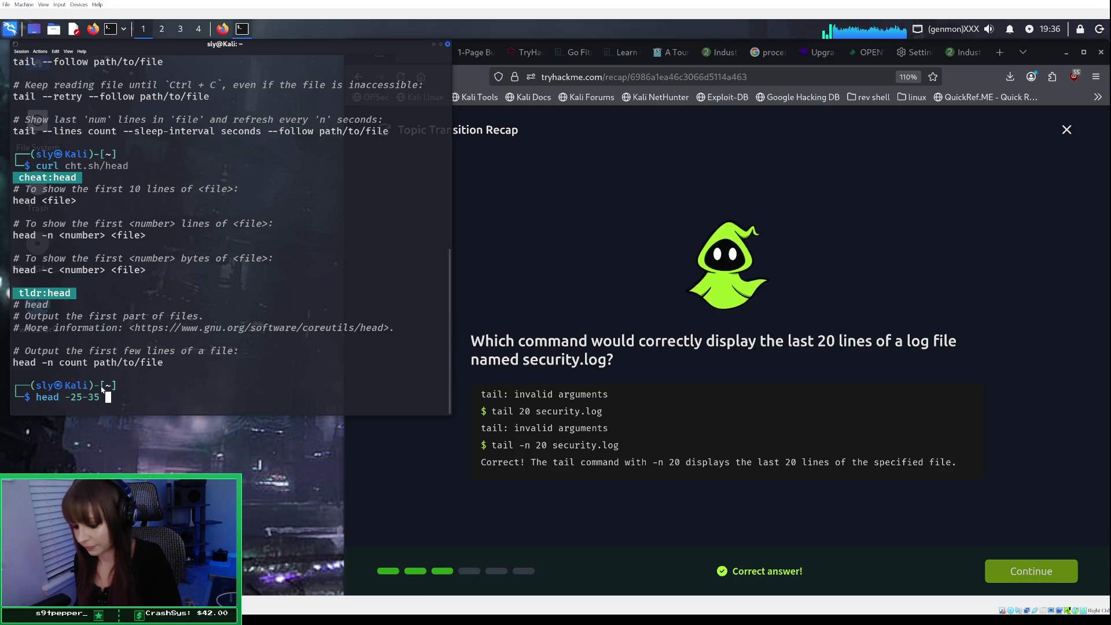
type(" file")
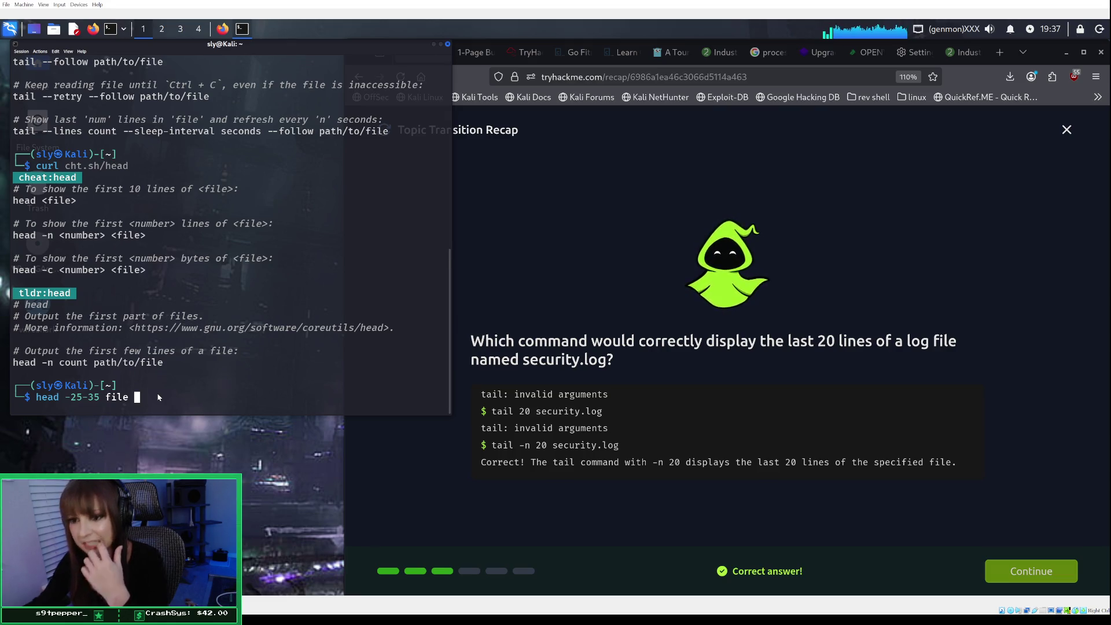
key("BackSpace")
key("BackSpace")
key("BackSpace")
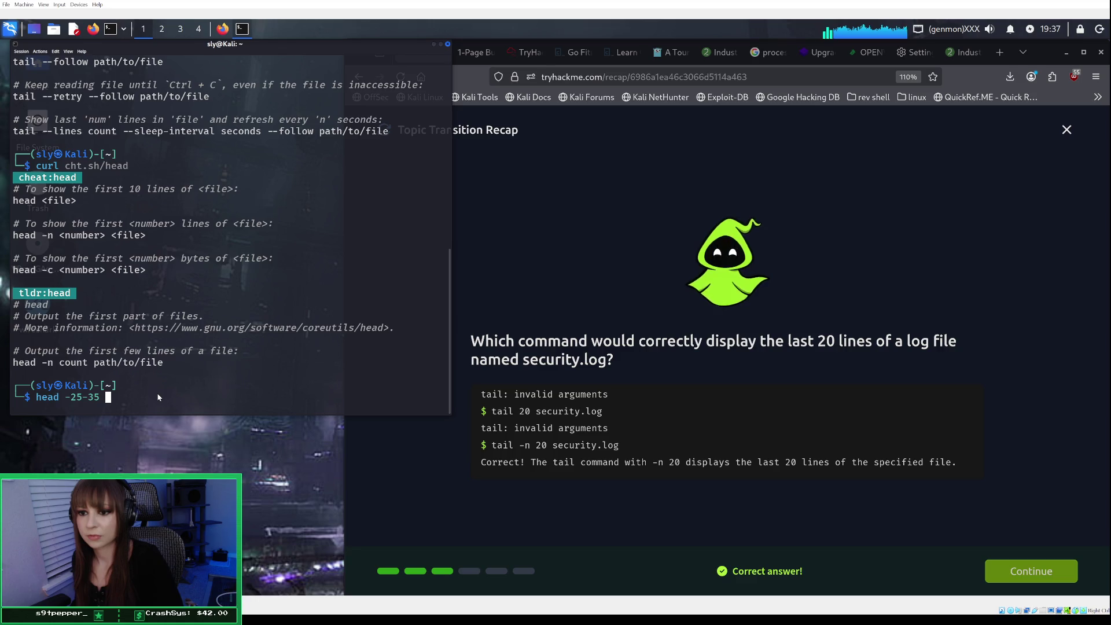
key("BackSpace")
key("BackSpace")
key("BackSpace")
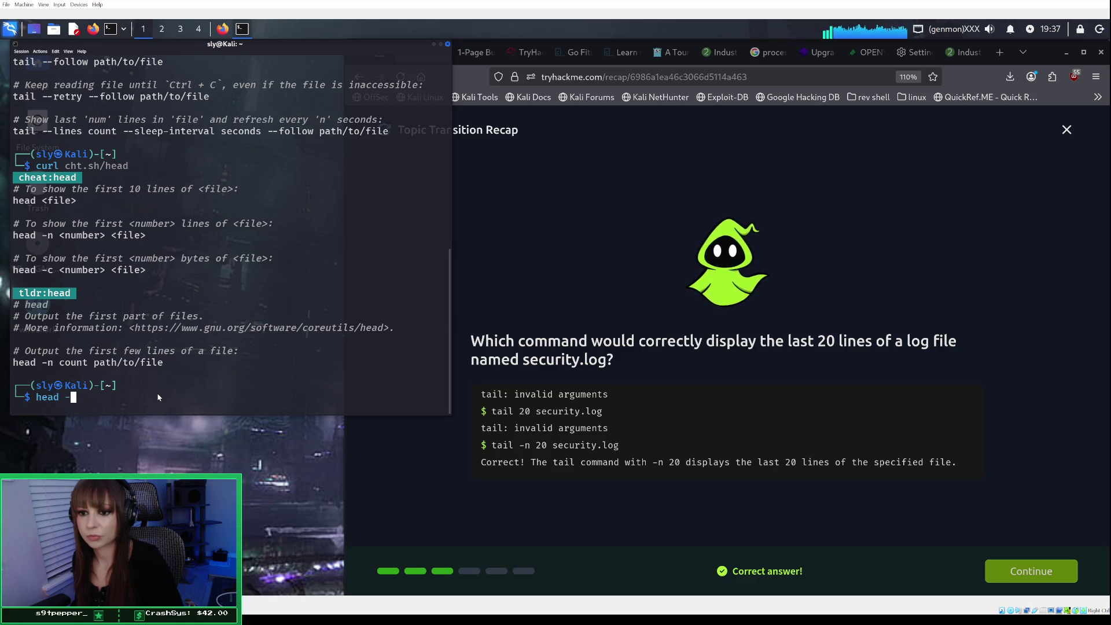
type("c")
key("Up")
Change into the www directory and list its files.
type("d www")
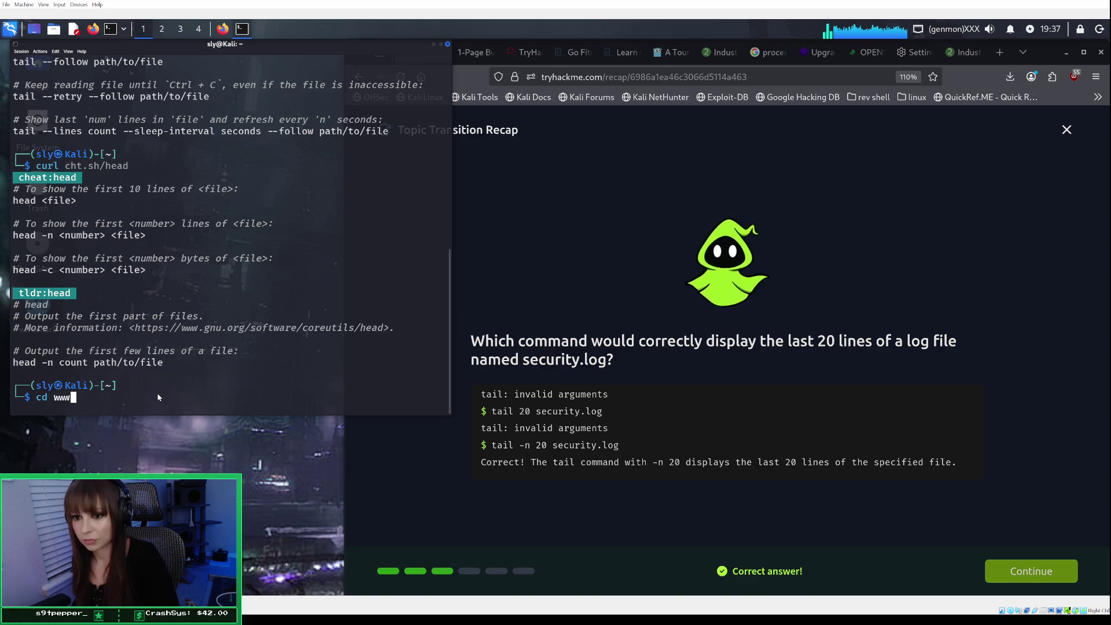
key("Return")
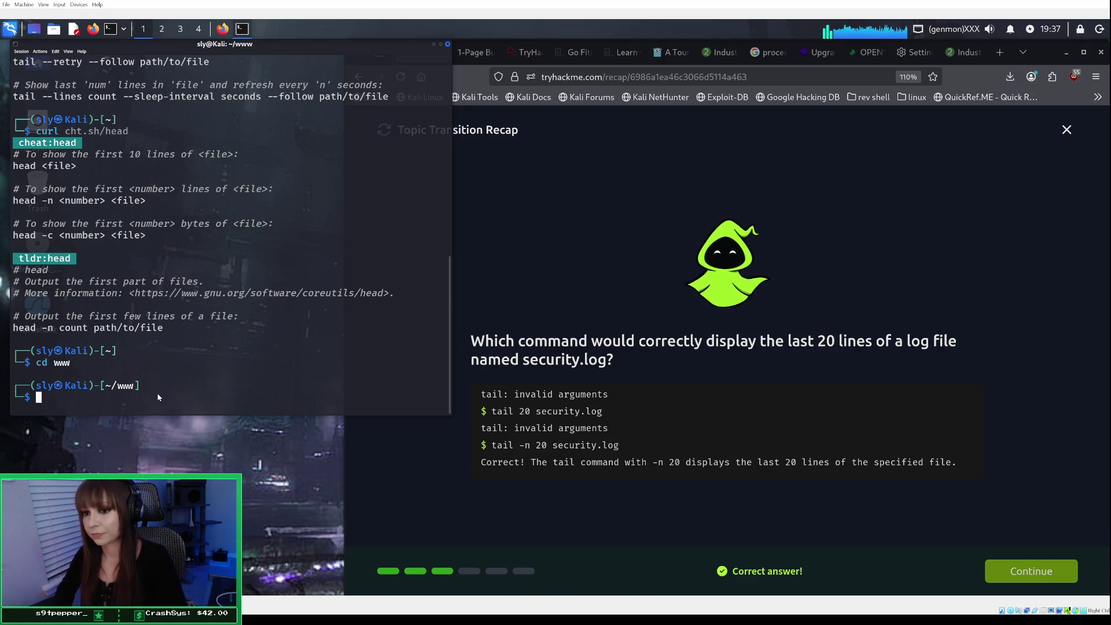
type("ls")
key("Return")
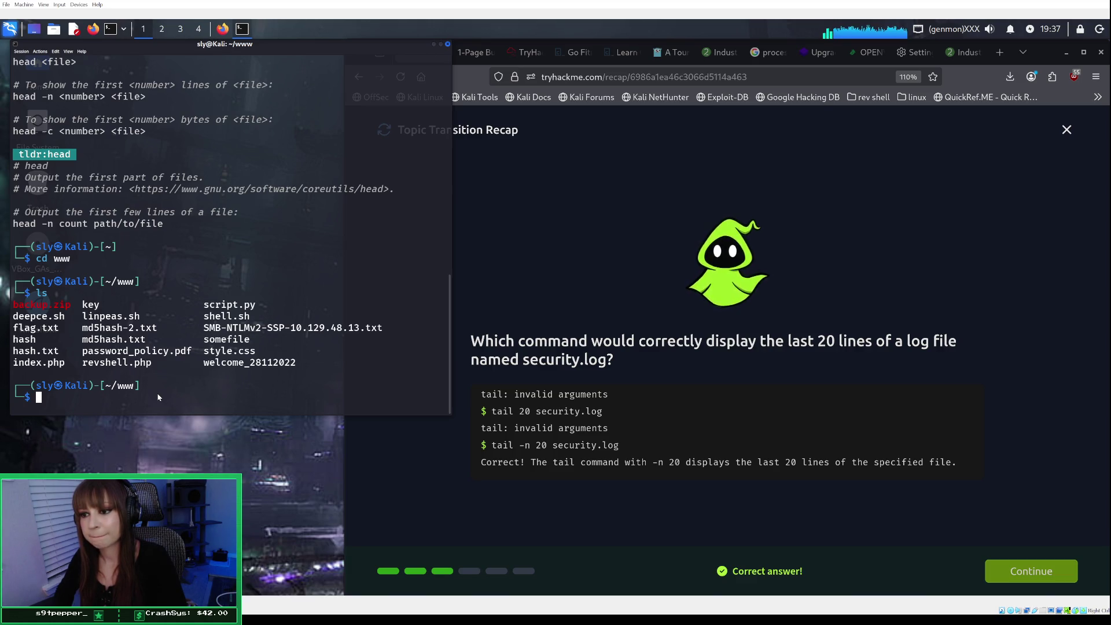
Print somefile, which shows 'whatever', and tab-complete cat script.py at the prompt.
type("cat somefile")
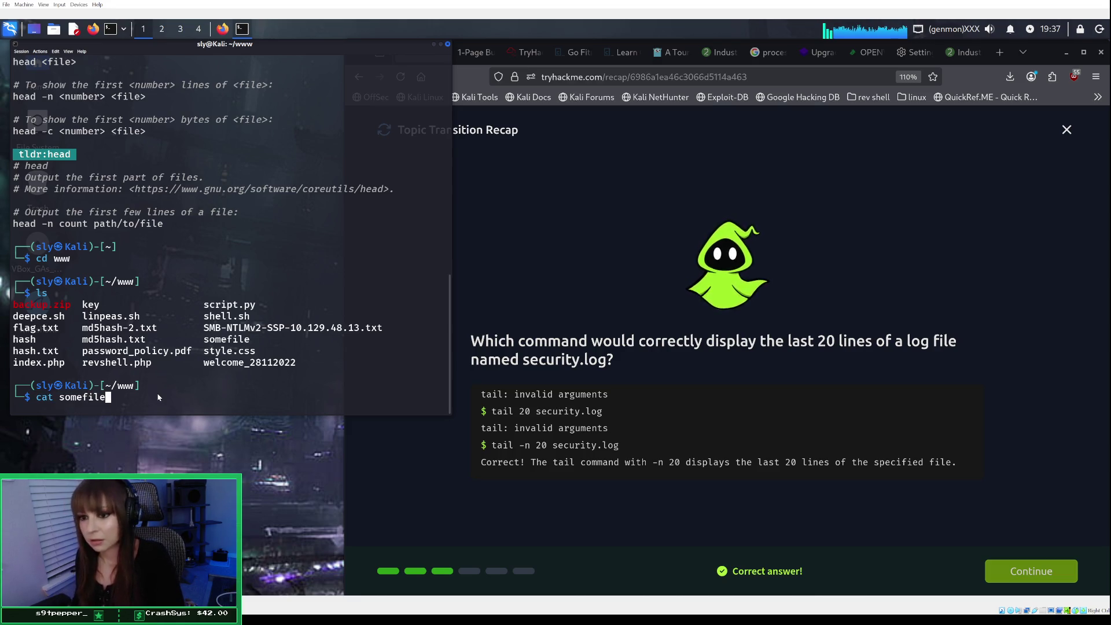
key("Return")
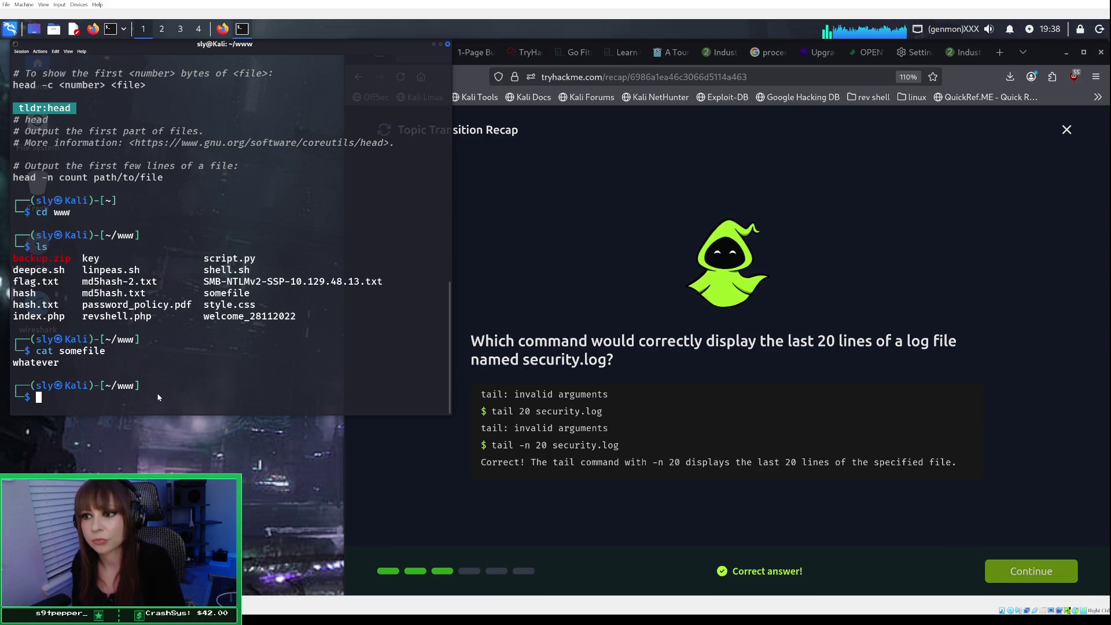
type("cat scr")
key("Tab")
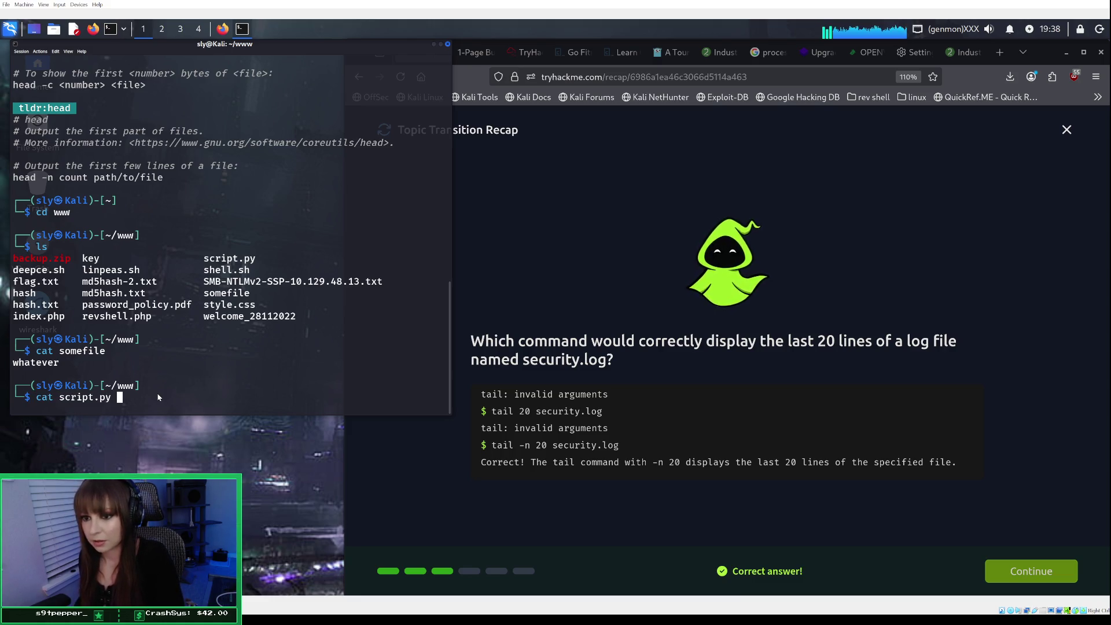
Run cat script.py to display the Python login-request script.
key("Return")
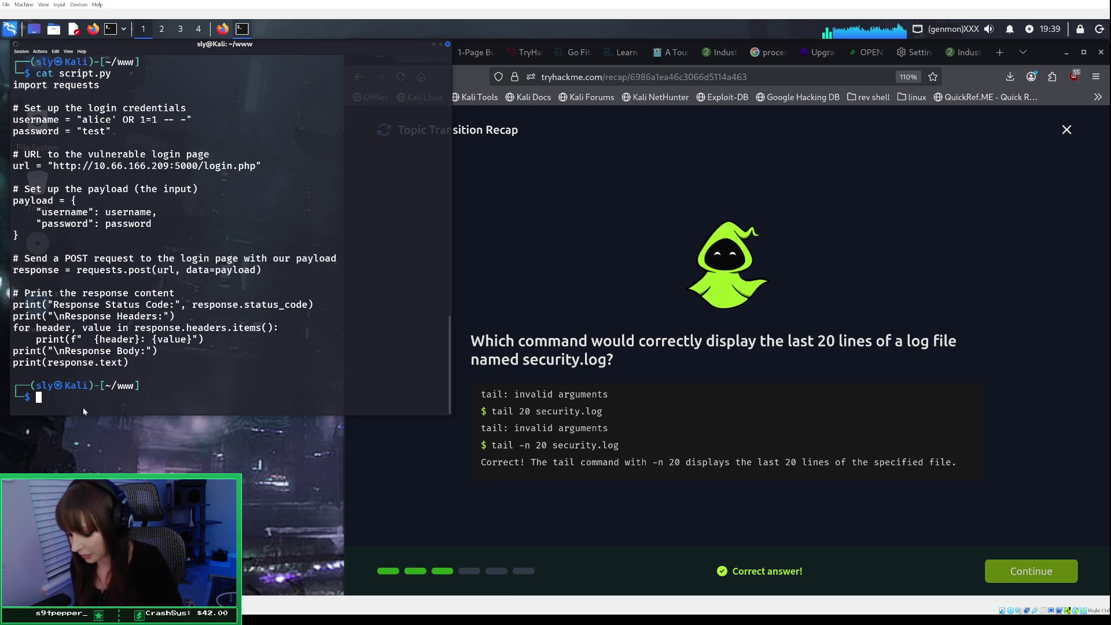
Drop the tail attempt and run head -5 script.py to show its first five lines.
type("tail ")
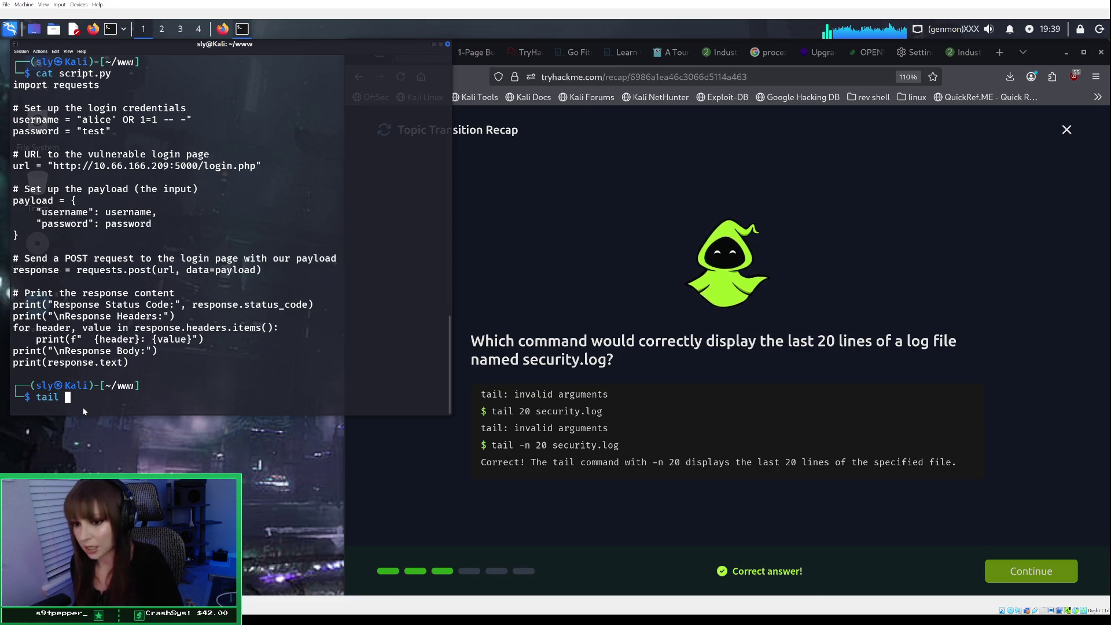
type("-20")
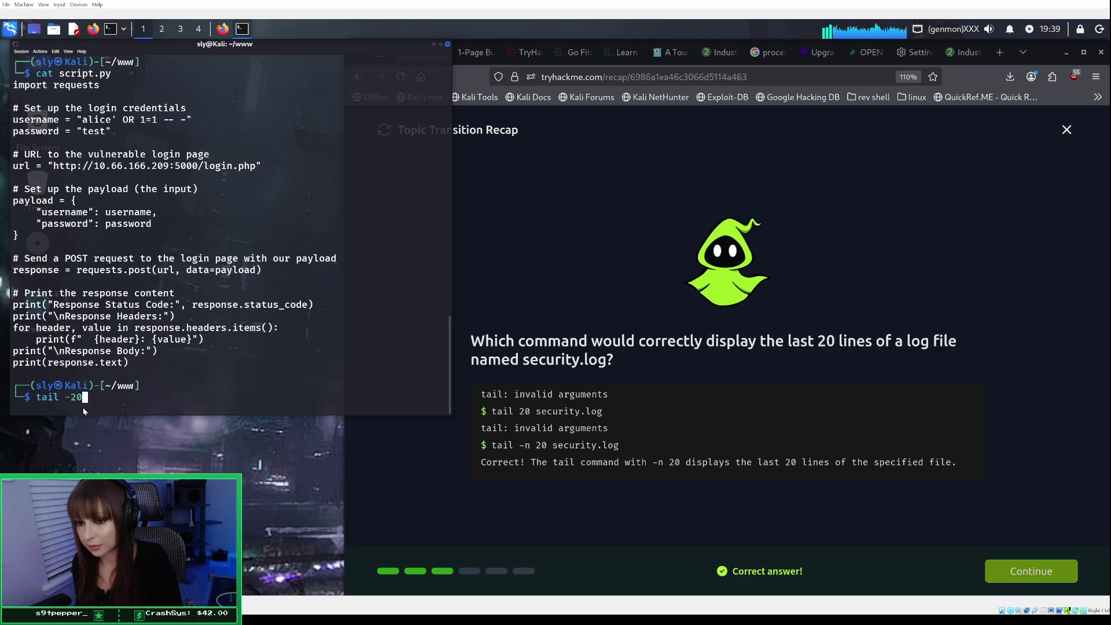
key("BackSpace")
key("BackSpace")
type("5")
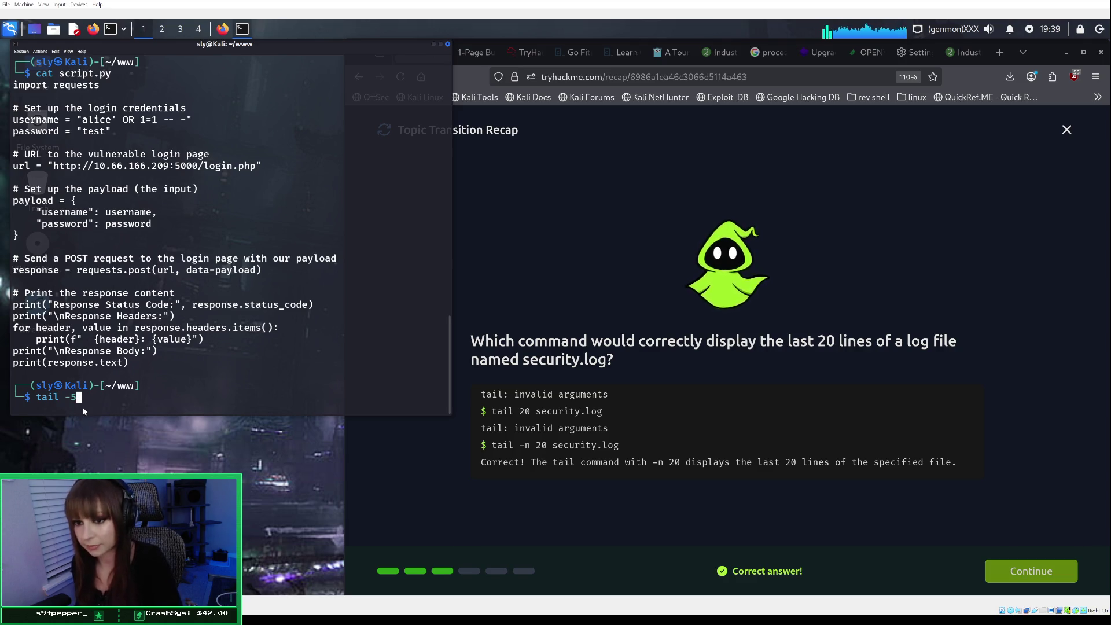
key("BackSpace")
key("BackSpace")
key("BackSpace")
key("BackSpace")
key("BackSpace")
key("BackSpace")
type("head ")
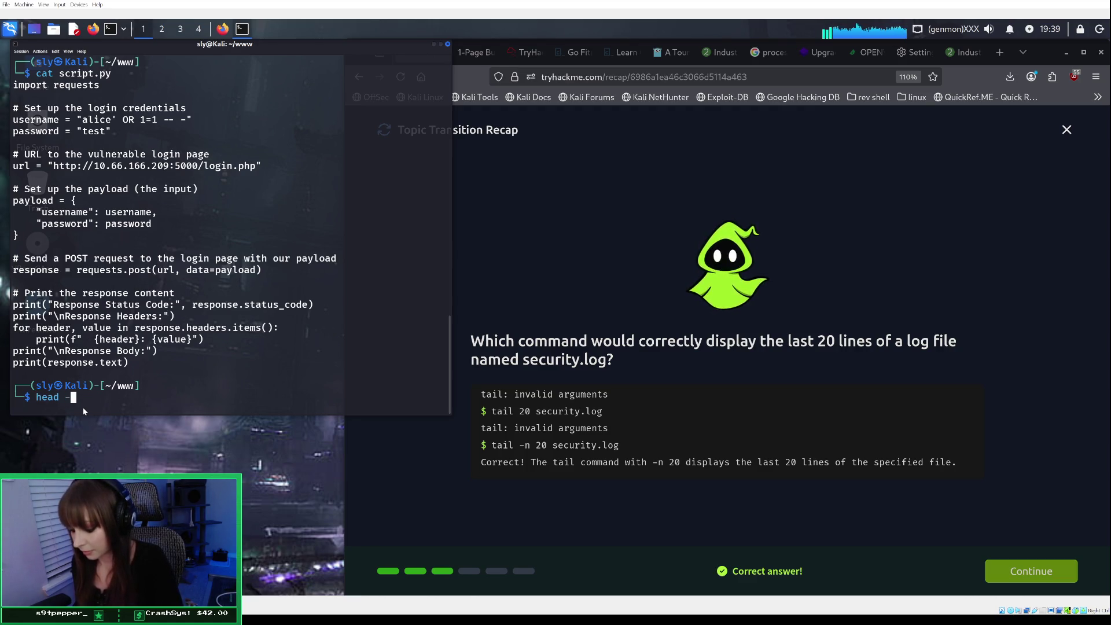
type("-5 ")
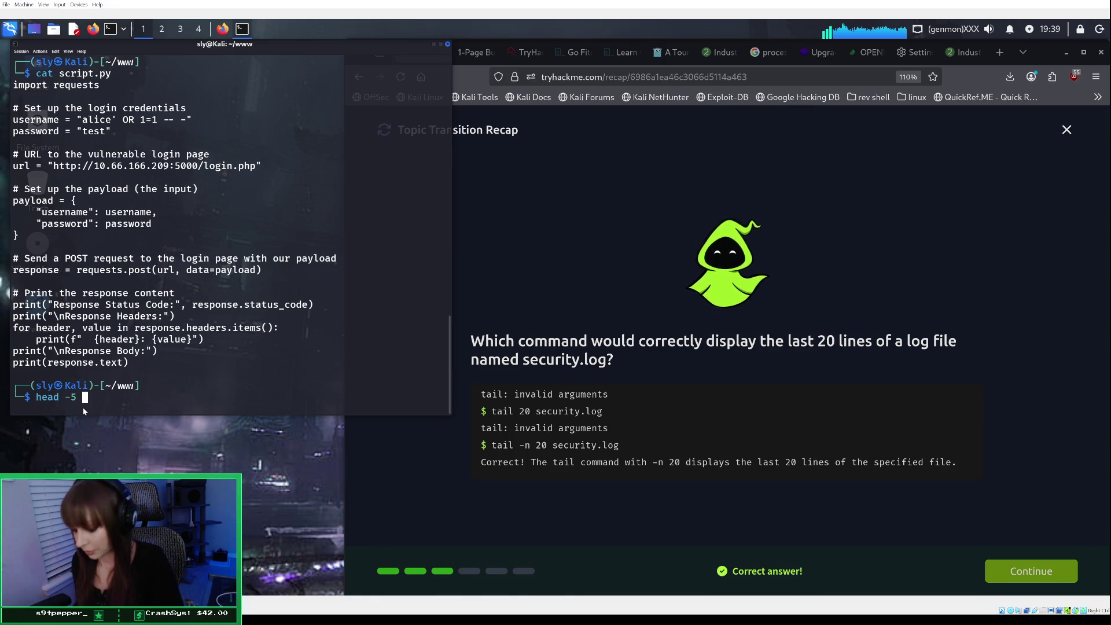
type("script.p")
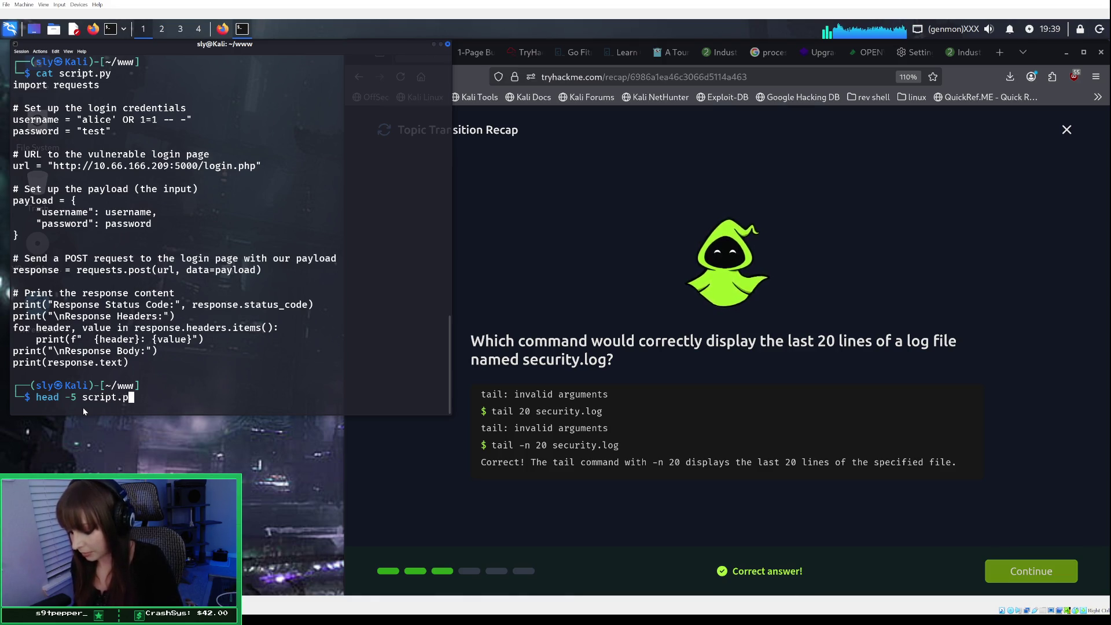
type("y ")
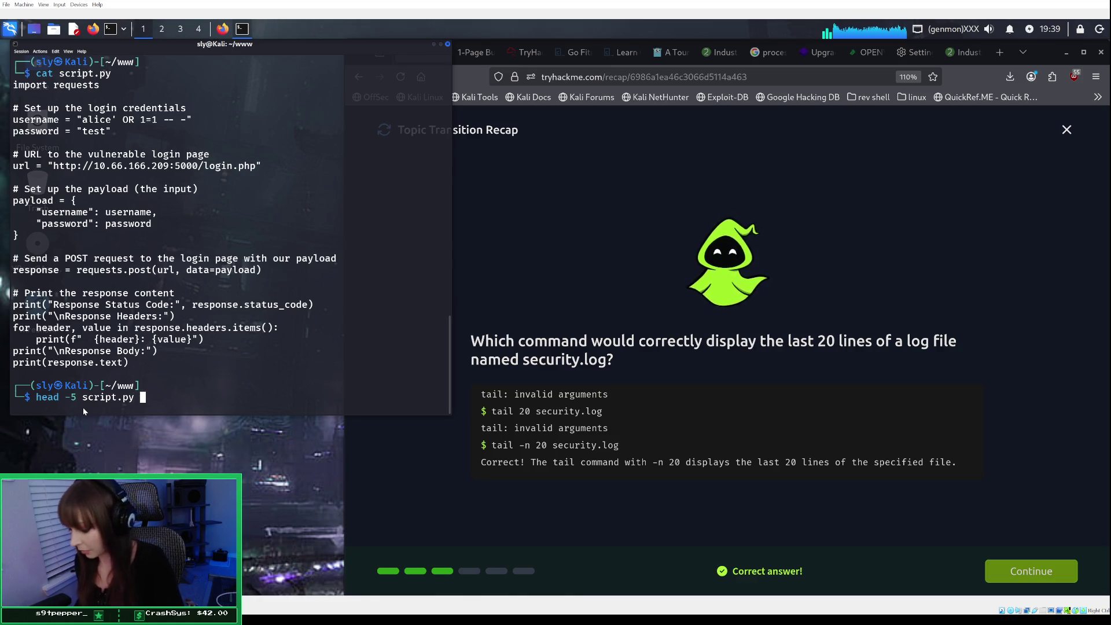
type("| tail")
key("BackSpace")
key("BackSpace")
key("BackSpace")
type("h")
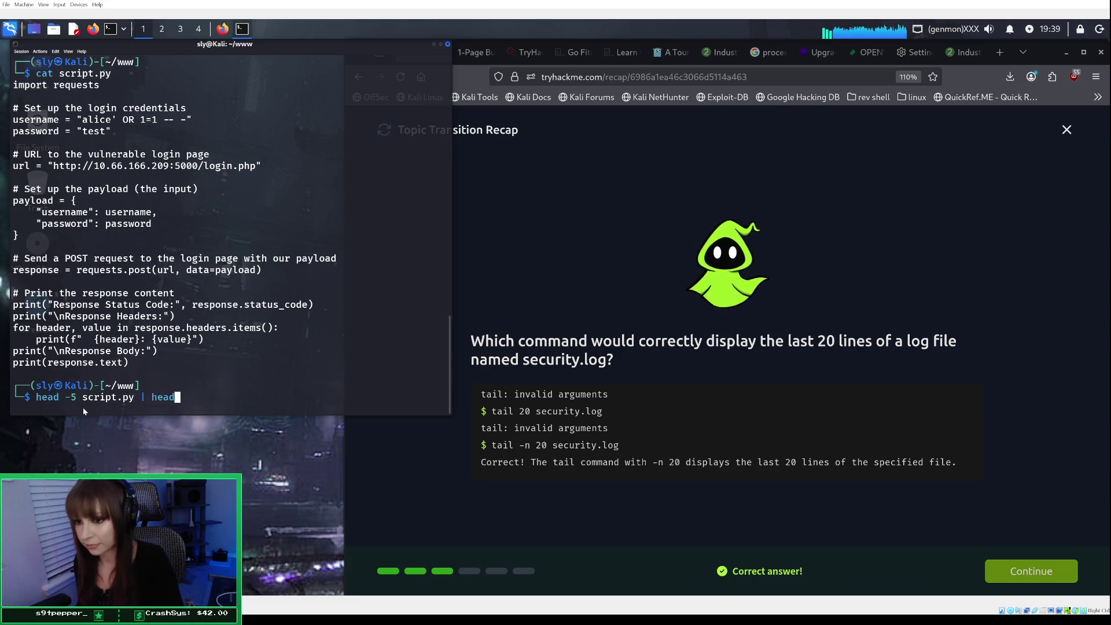
key("BackSpace")
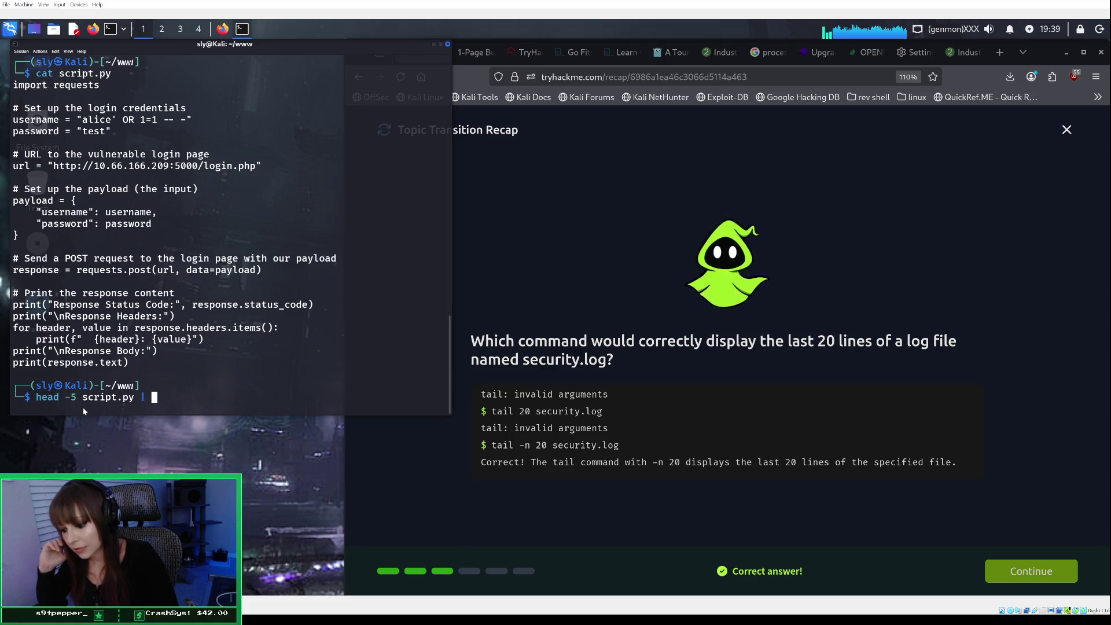
key("BackSpace")
key("BackSpace")
key("BackSpace")
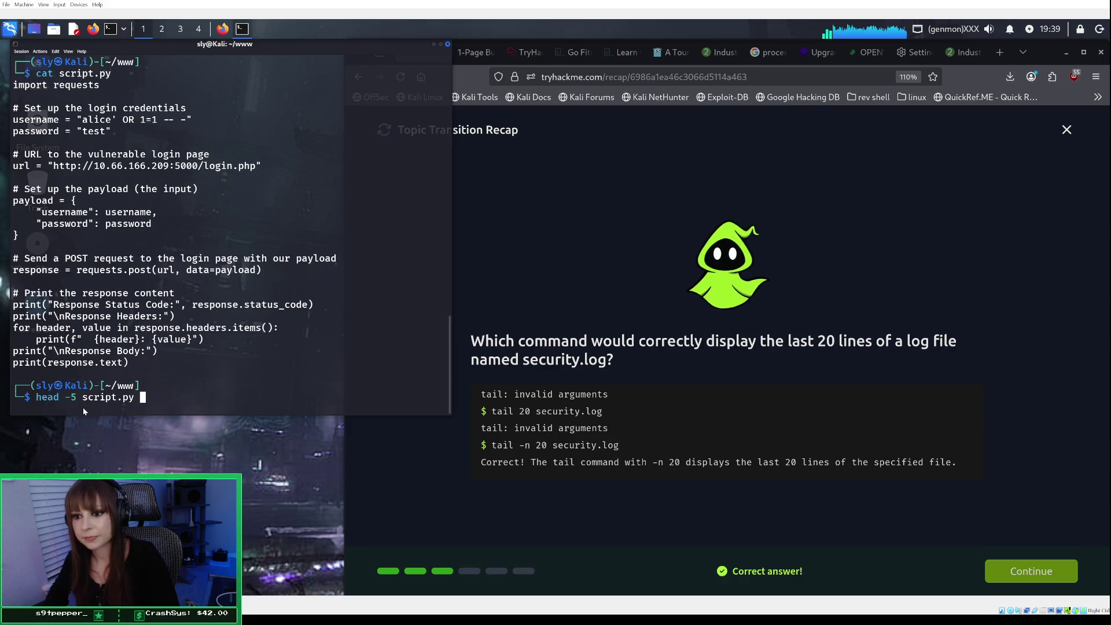
key("Return")
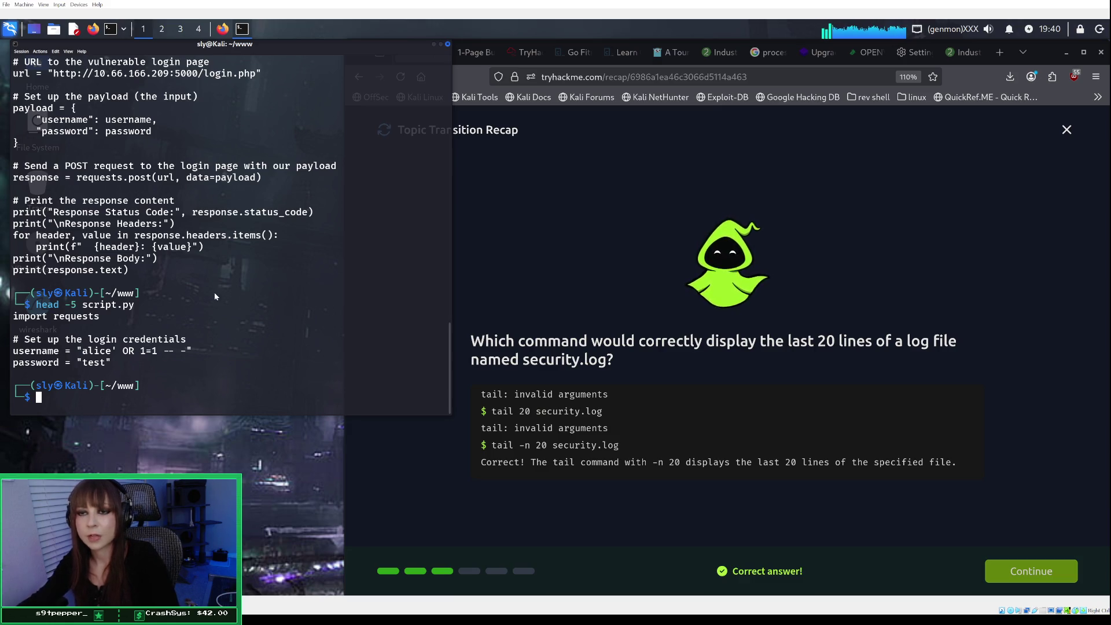
scroll(213, 295, "up", 3)
scroll(214, 289, "down", 3)
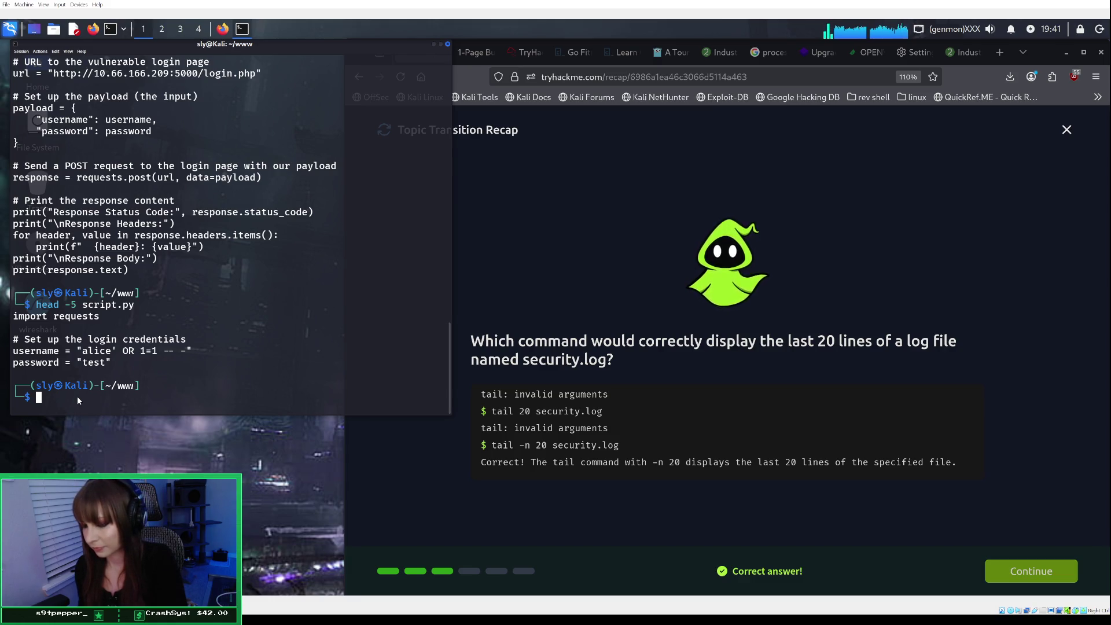
Fetch and read the cheat.sh help page for head with curl cht.sh/head.
type("head")
key("BackSpace")
key("BackSpace")
key("BackSpace")
type("cat")
key("Right")
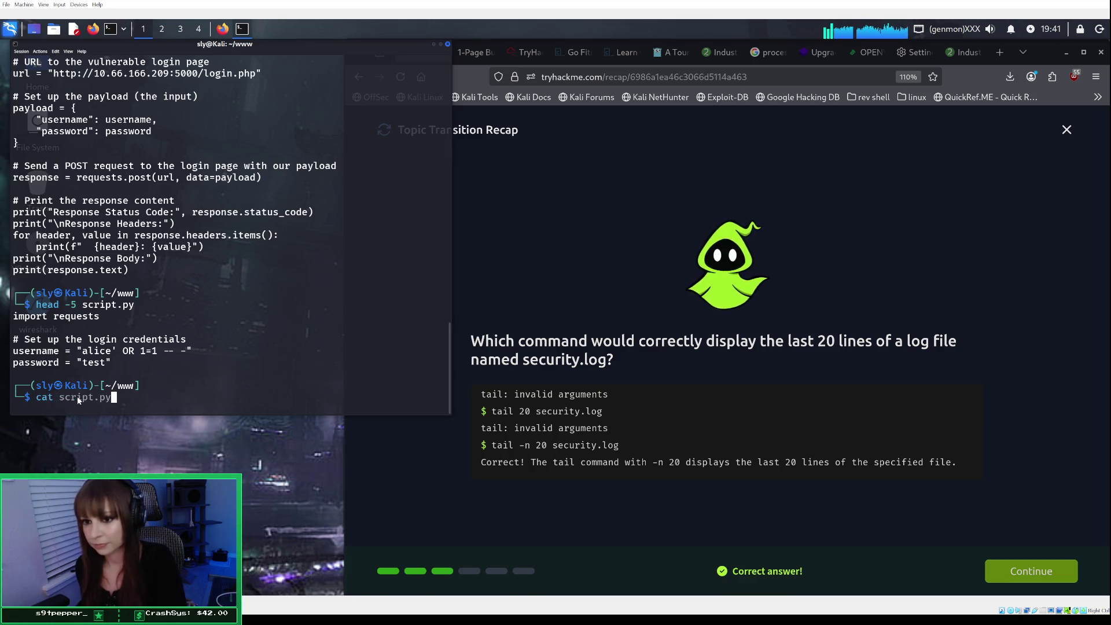
key("BackSpace")
key("BackSpace")
key("BackSpace")
type("curl cht.sh/head")
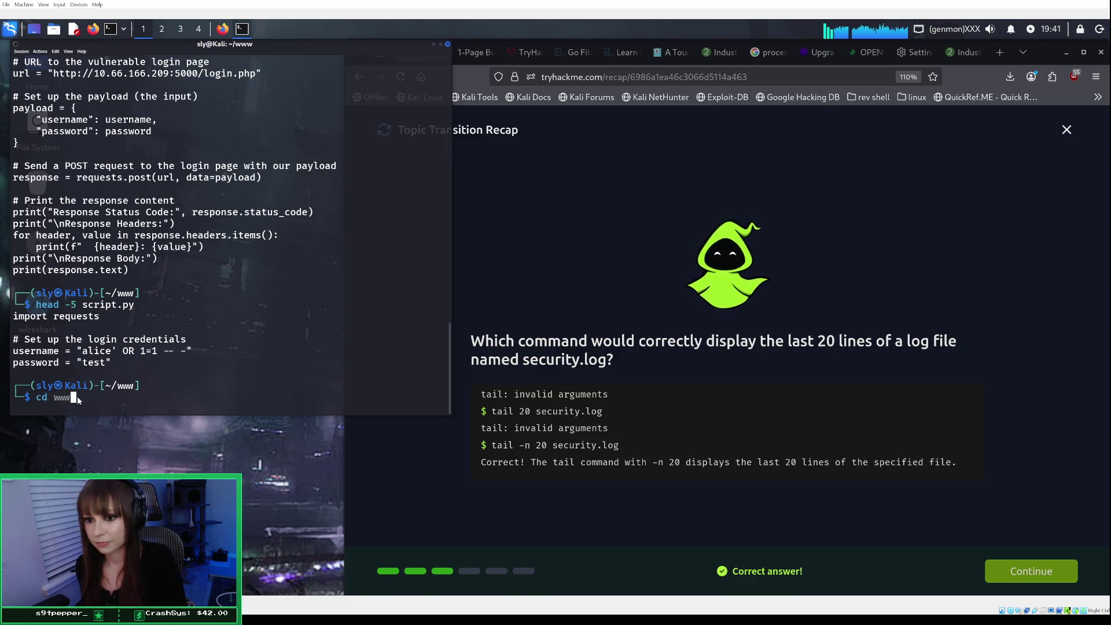
key("Return")
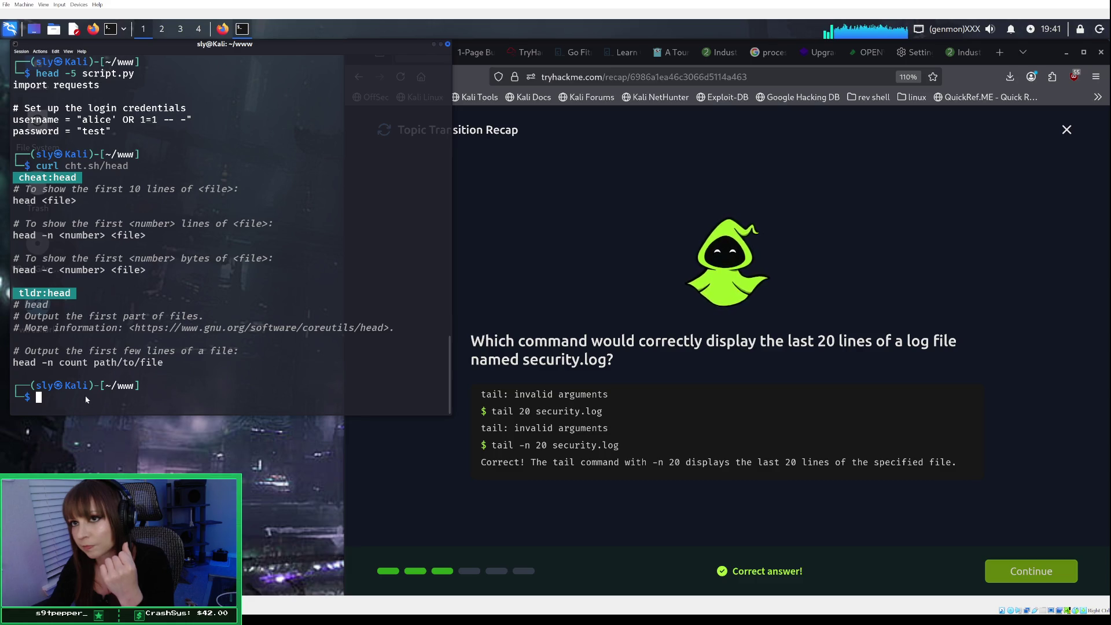
scroll(86, 399, "up", 1)
scroll(85, 399, "down", 1)
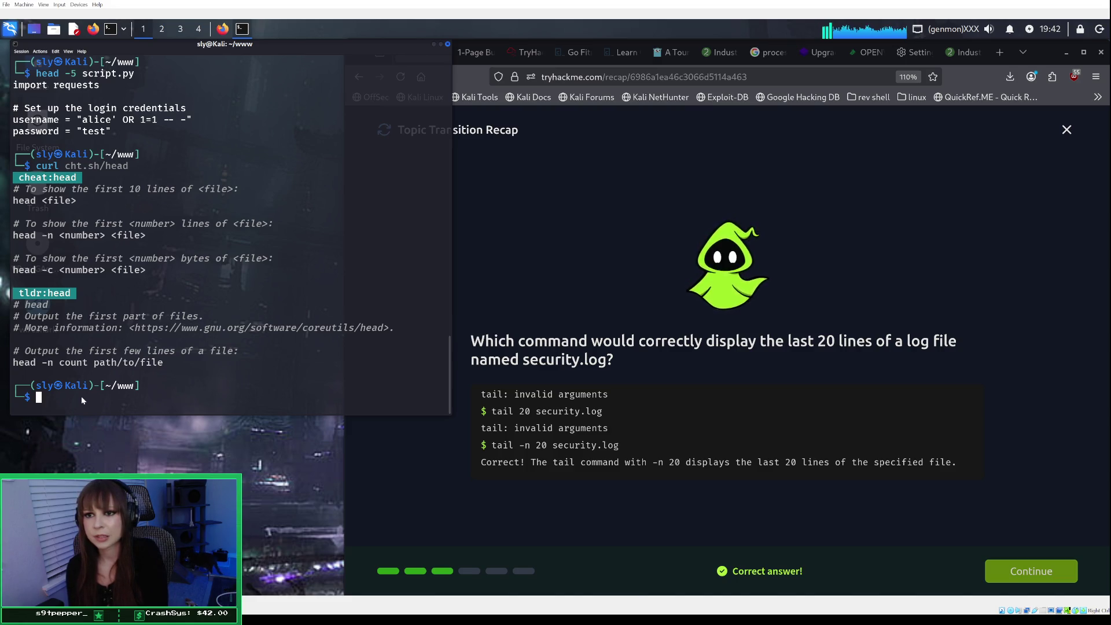
Rerun the earlier head command as head +5 script.py to test a plus line count.
key("Up")
key("Up")
key("ctrl+Left")
key("ctrl+Left")
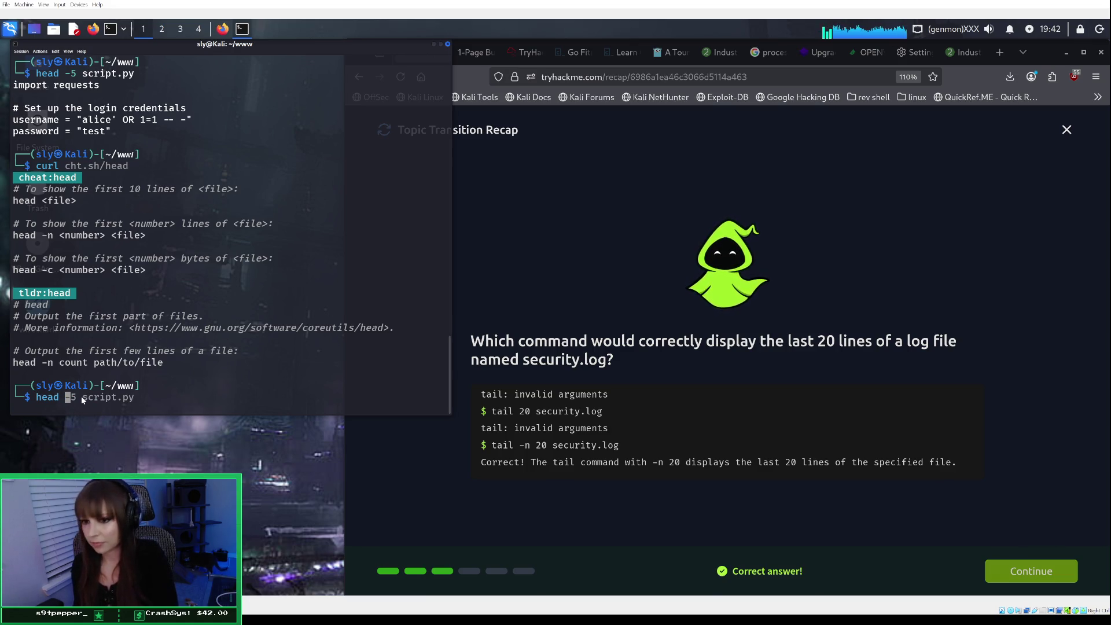
key("ctrl+k")
type("+")
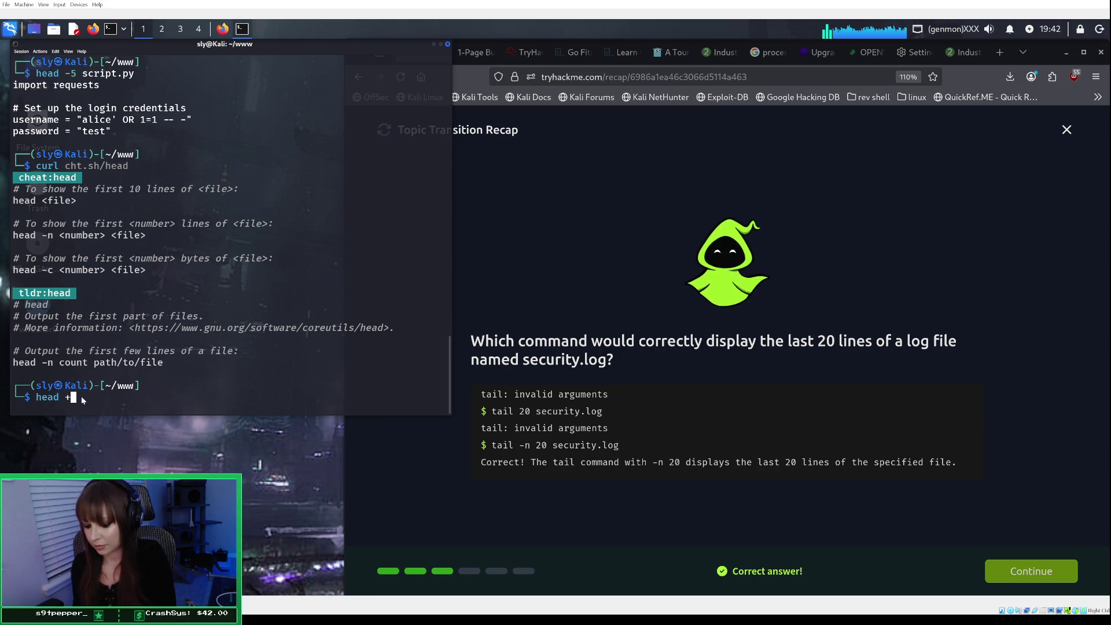
type("5")
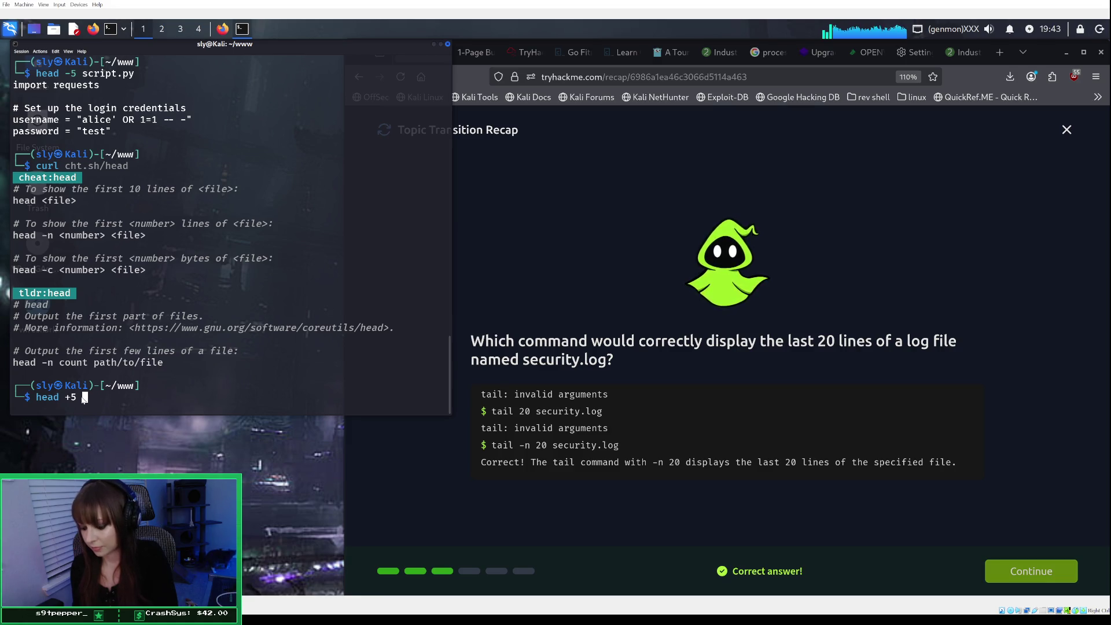
type("scr")
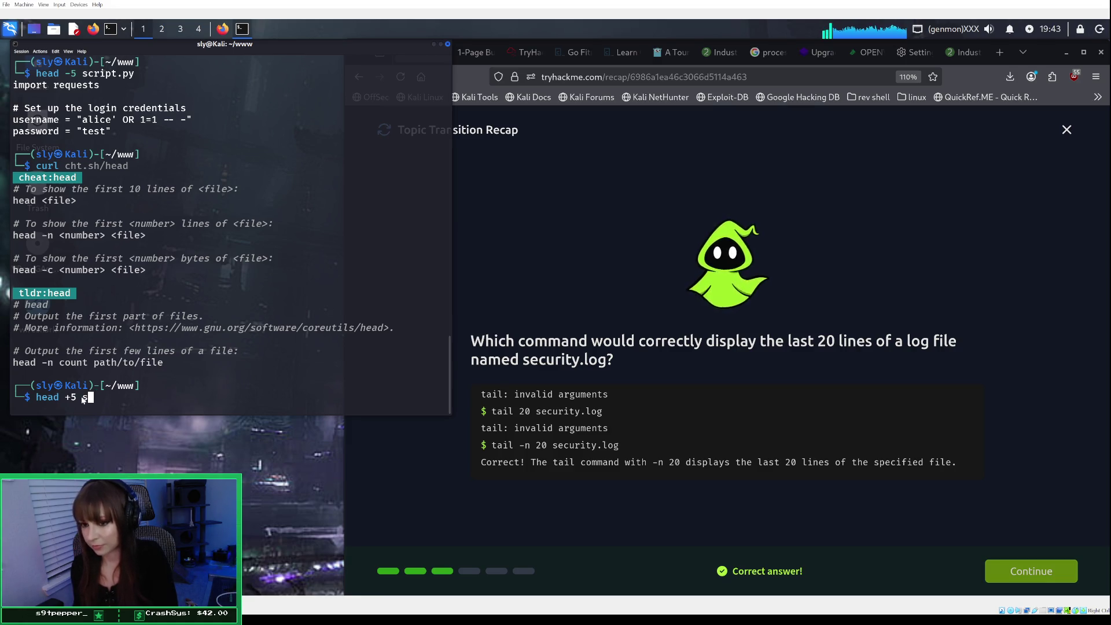
key("Tab")
key("Return")
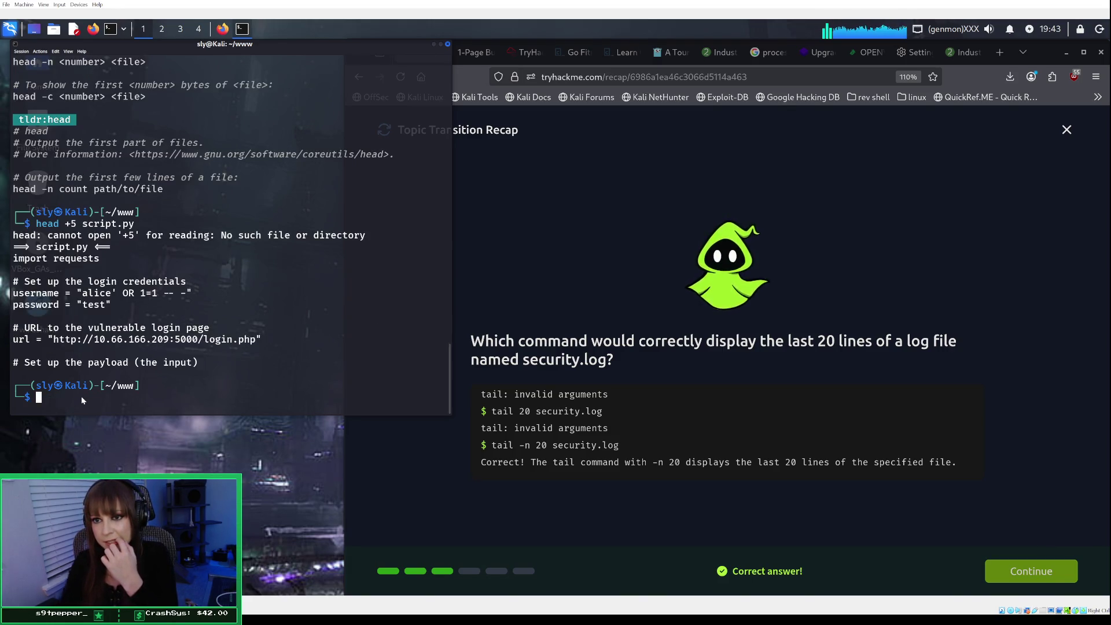
scroll(156, 267, "up", 1)
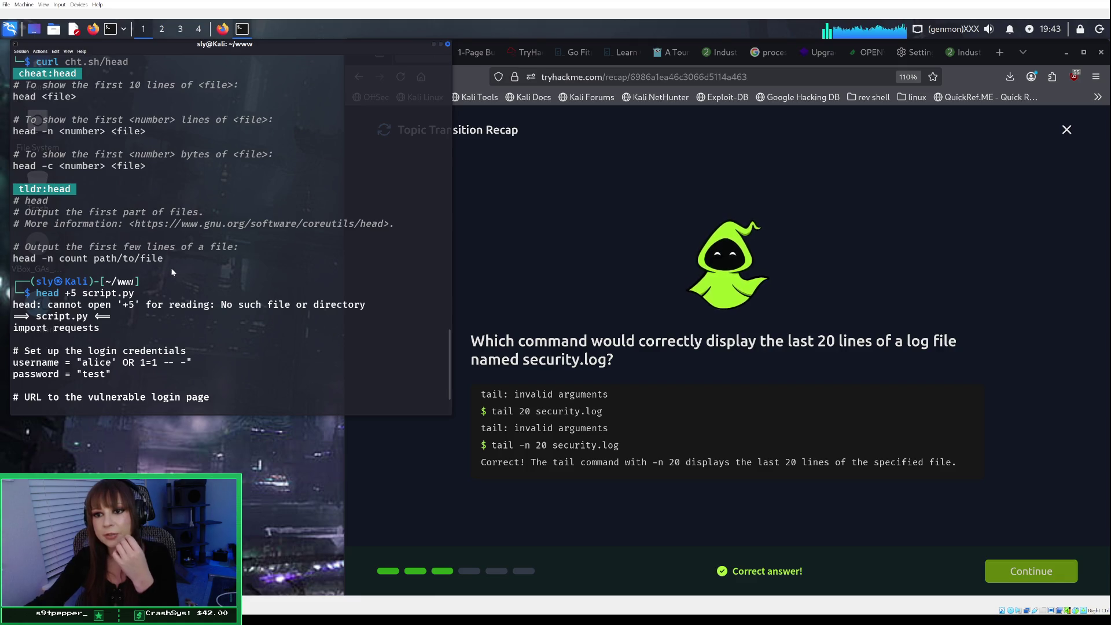
scroll(183, 267, "up", 7)
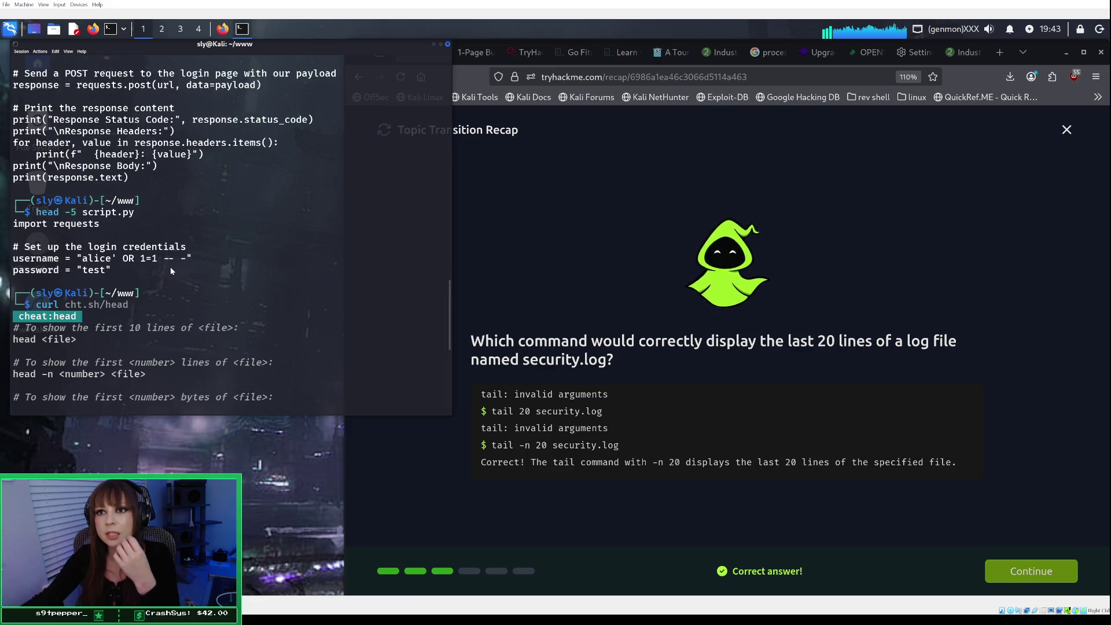
scroll(171, 270, "up", 4)
scroll(172, 269, "up", 3)
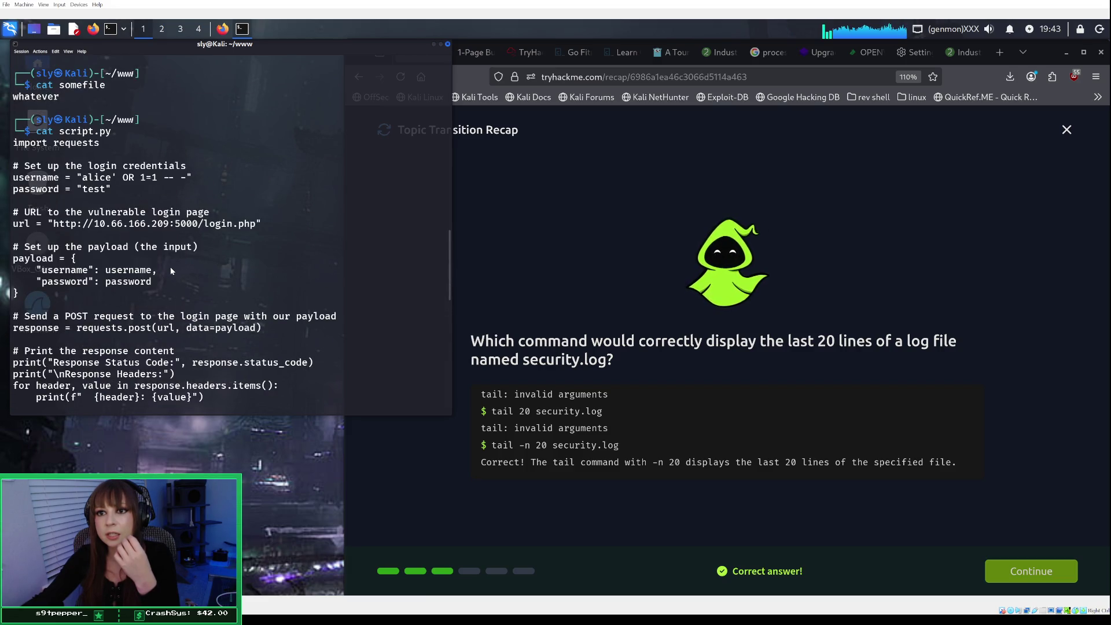
scroll(172, 271, "down", 1)
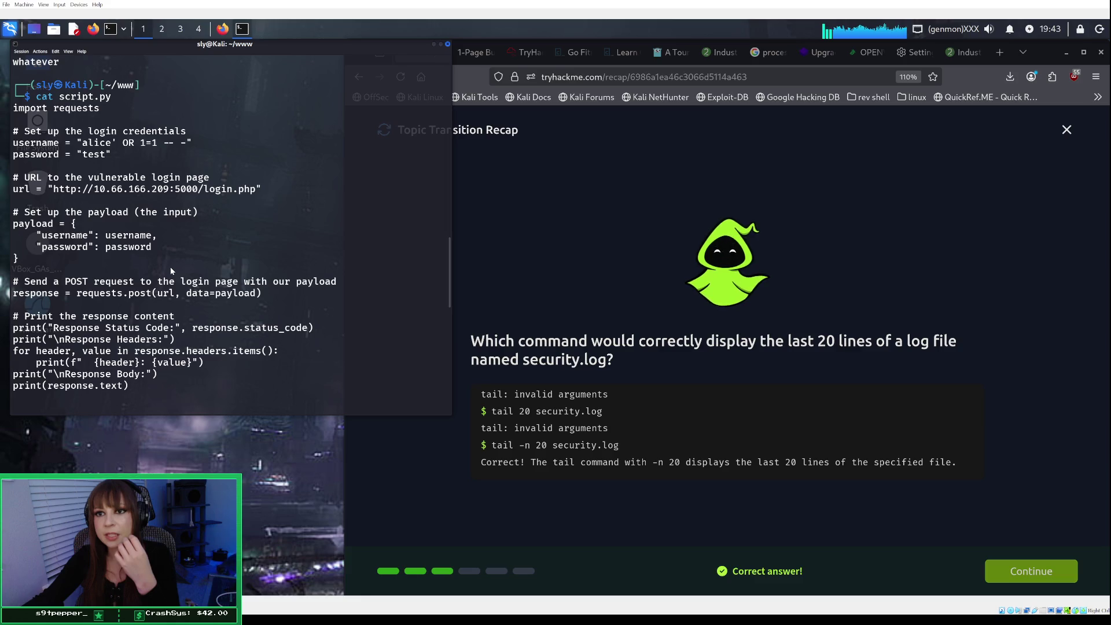
scroll(171, 270, "down", 10)
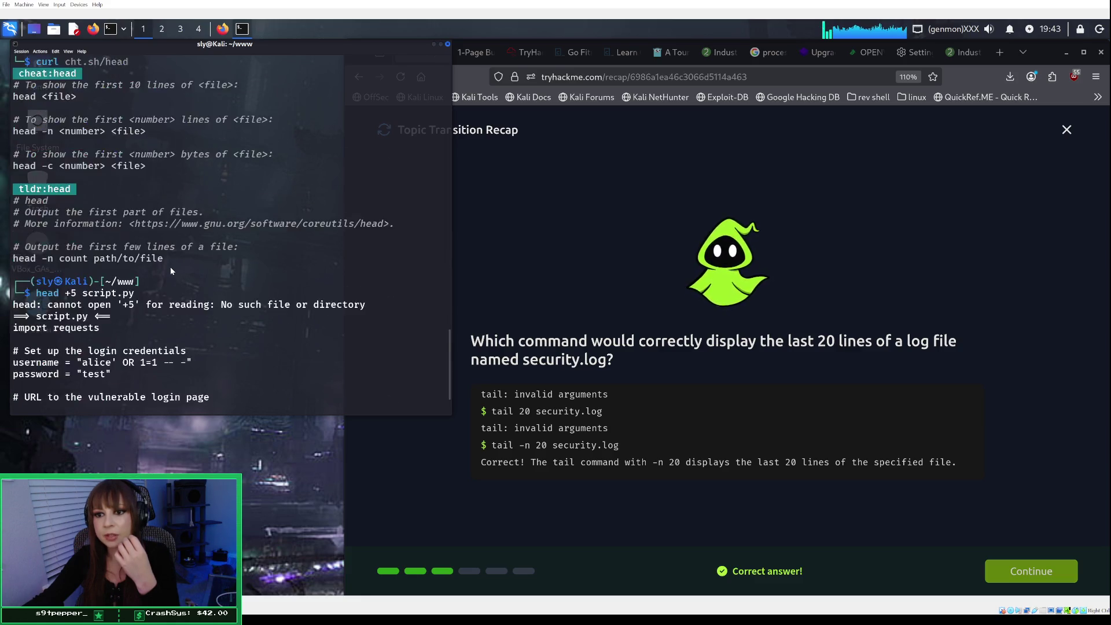
scroll(171, 270, "up", 1)
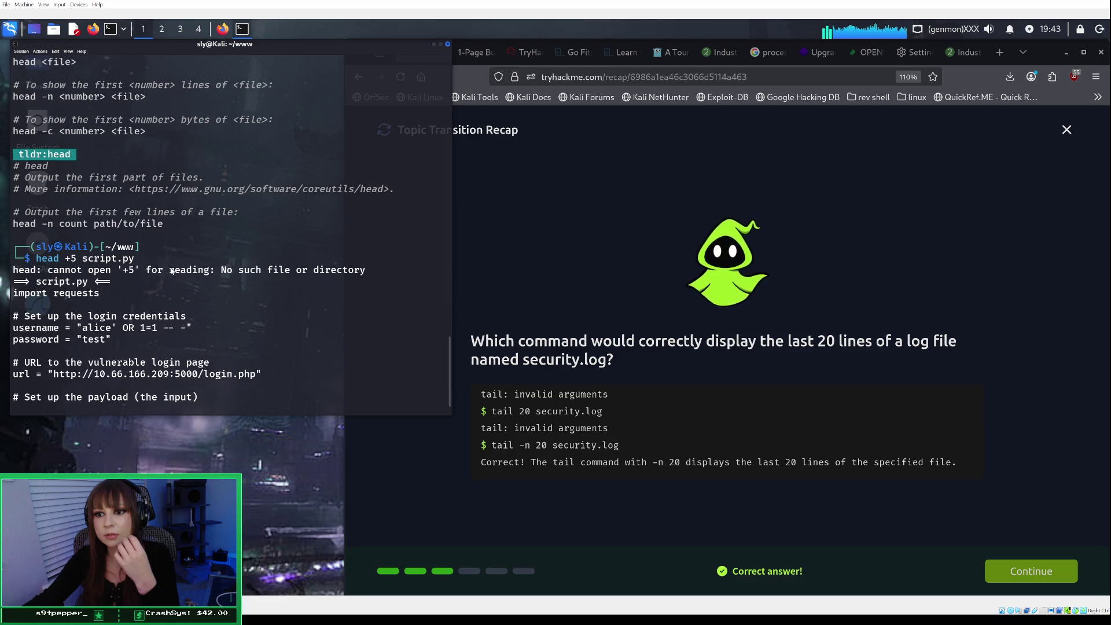
scroll(171, 270, "down", 1)
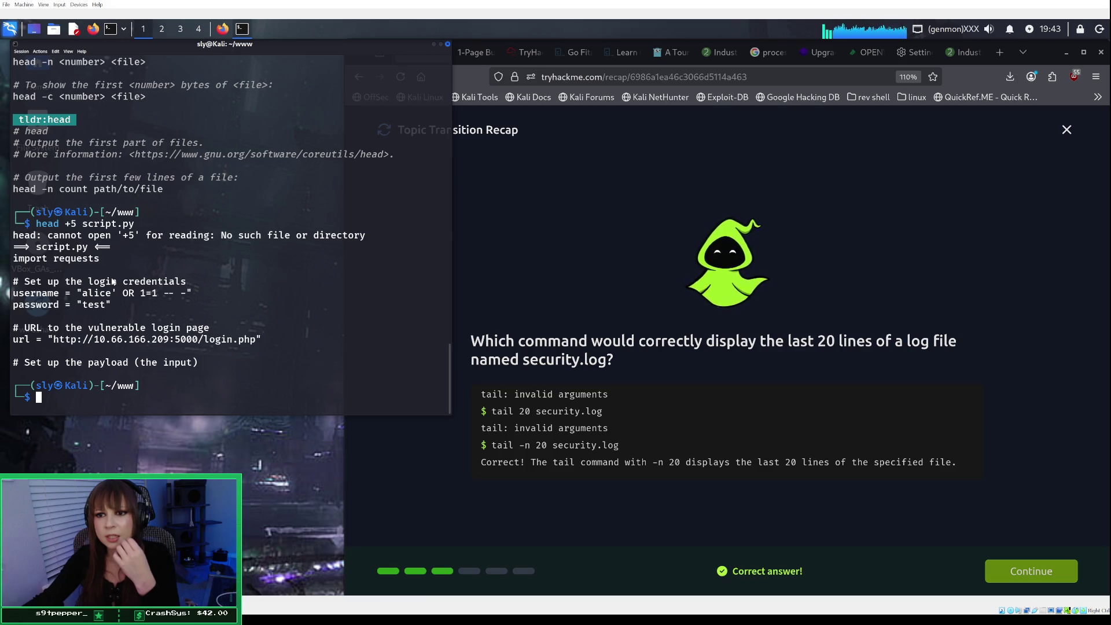
scroll(113, 282, "up", 15)
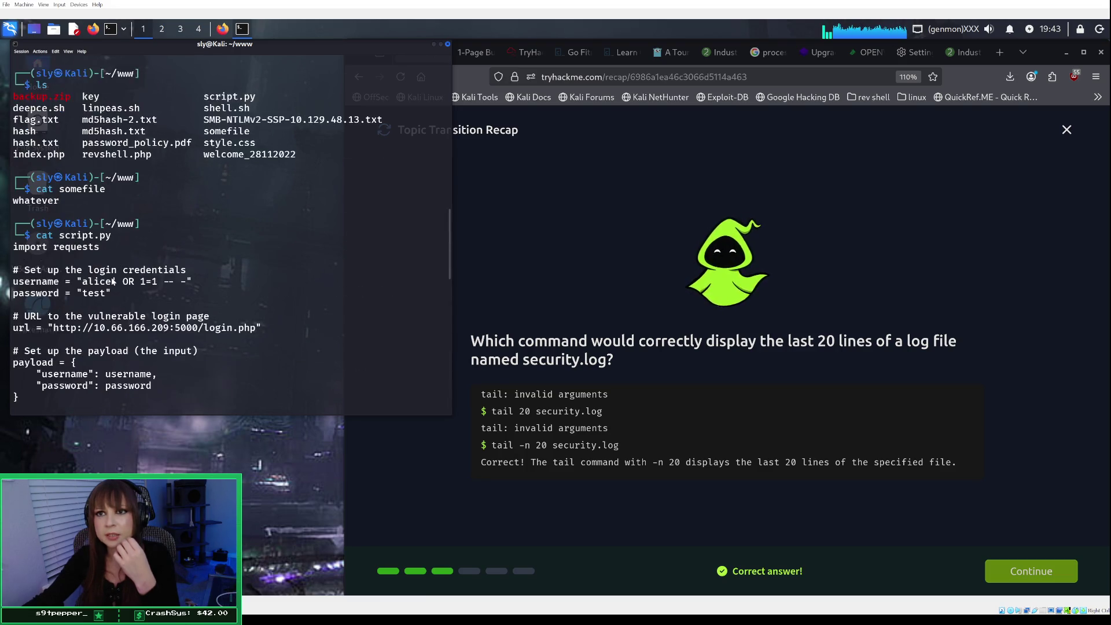
scroll(113, 282, "down", 15)
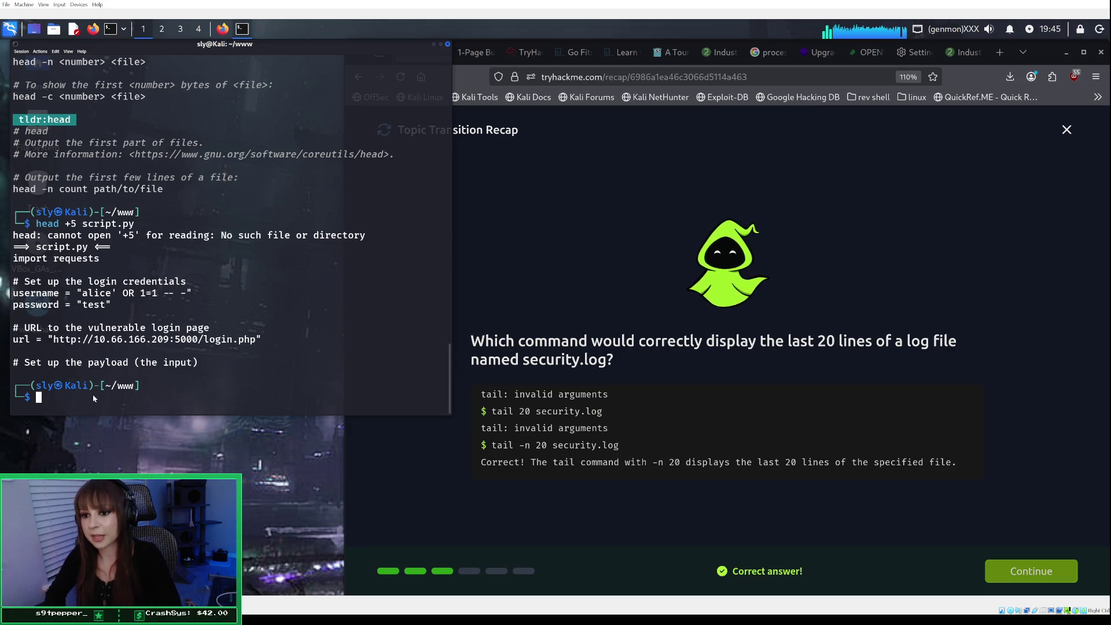
Run head -20 script.py to print the whole script, then recall the command.
type("head ")
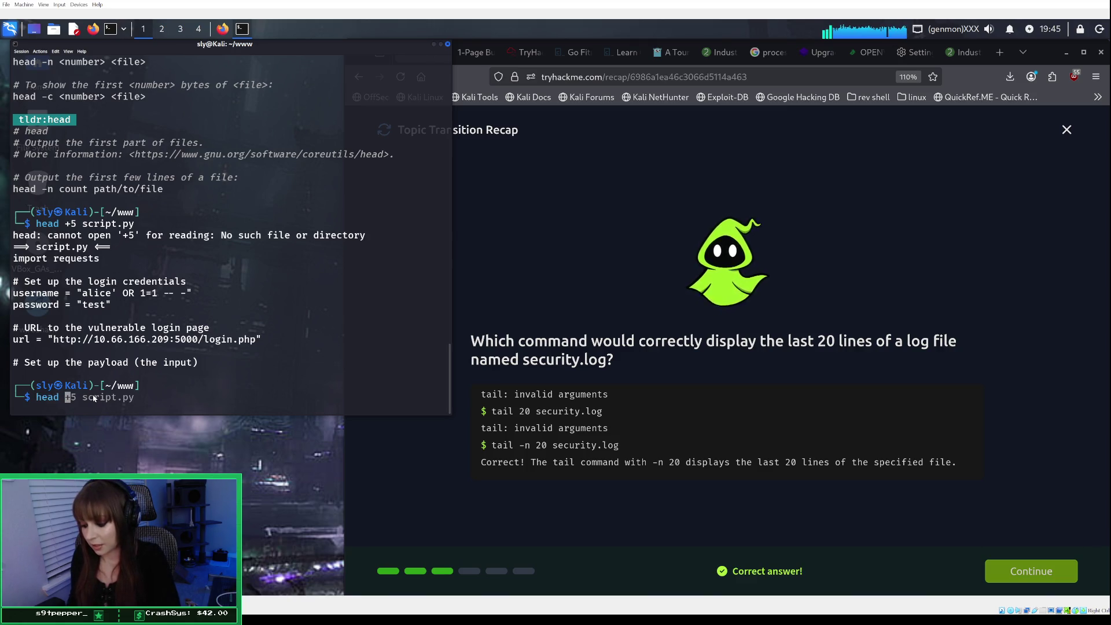
type("-")
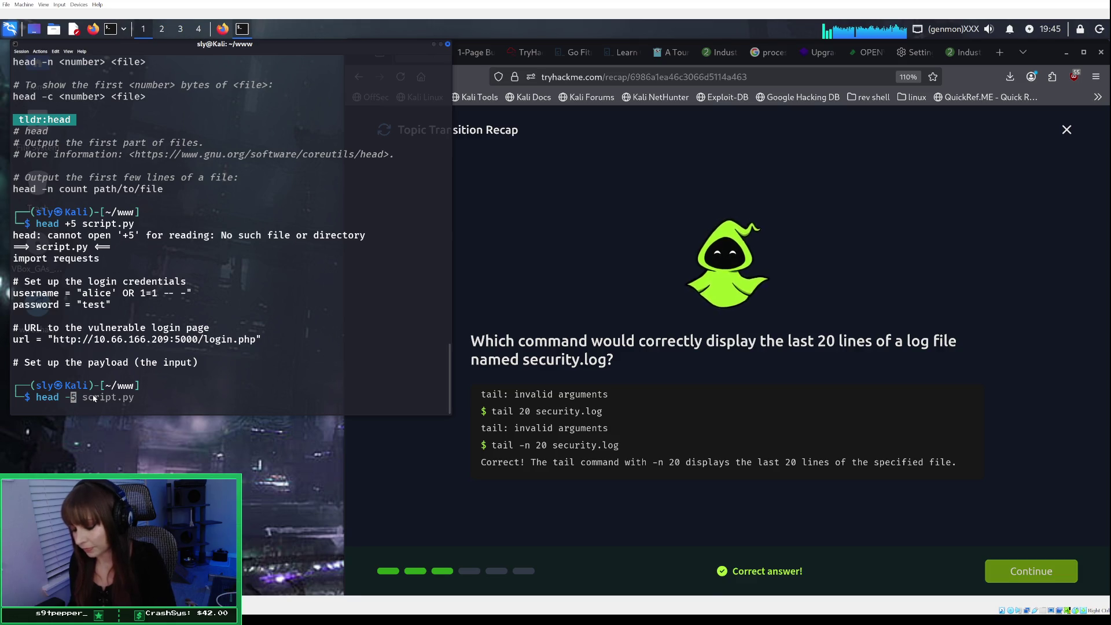
type("20 scr")
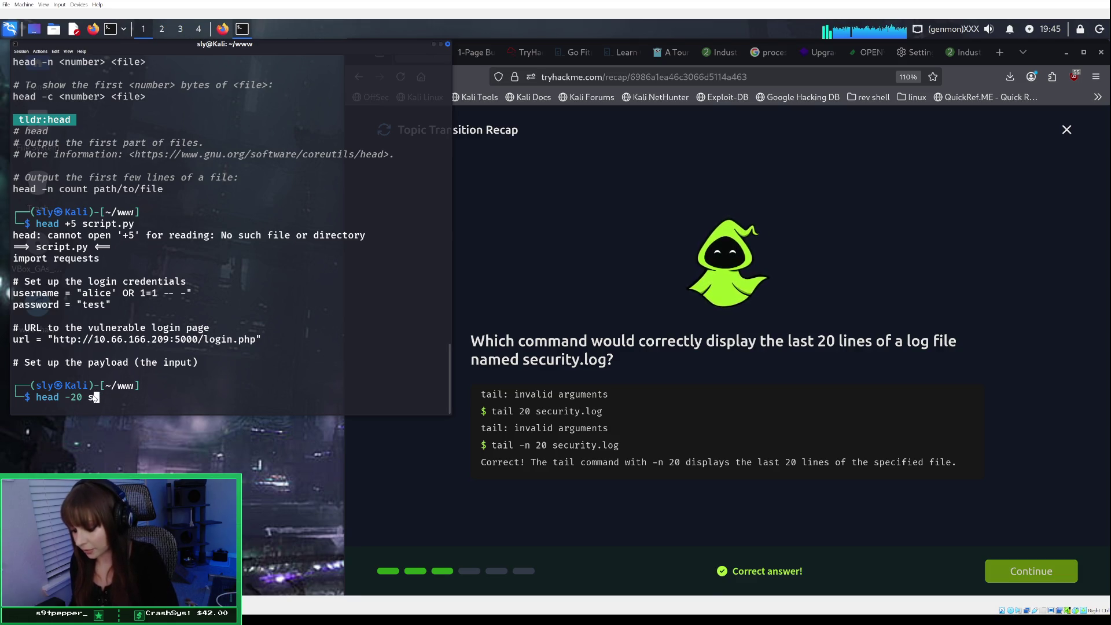
type("ipt")
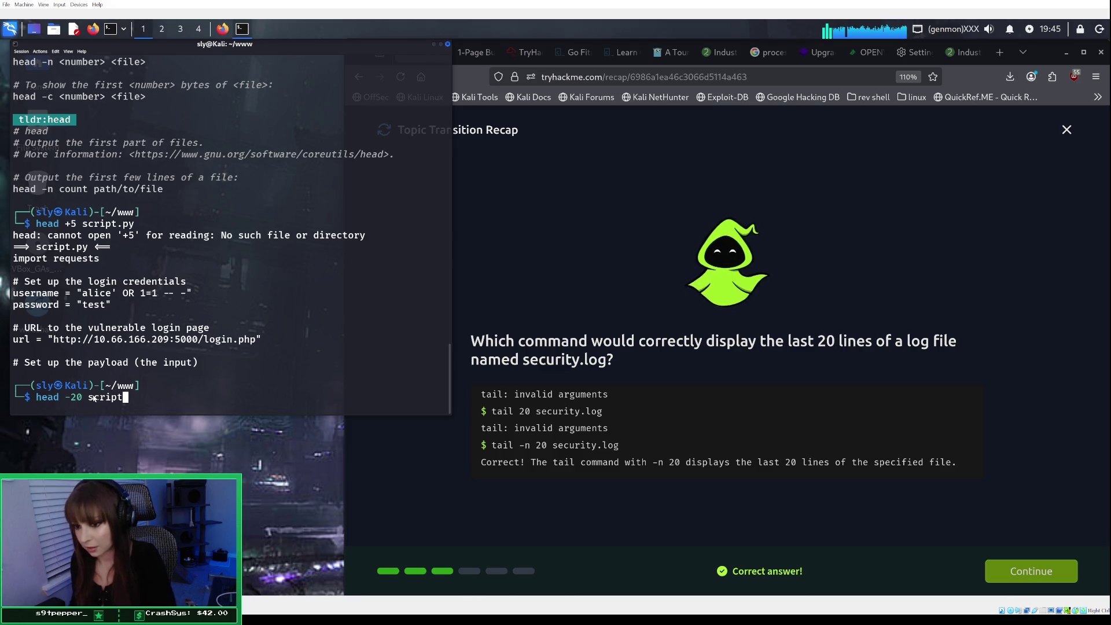
type(".py")
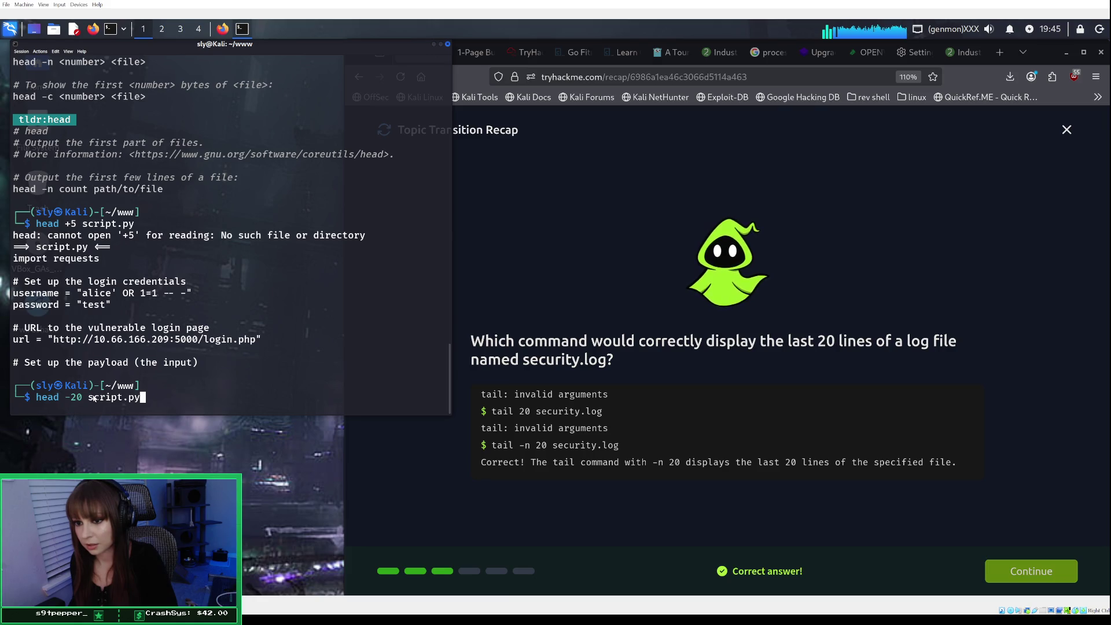
key("Return")
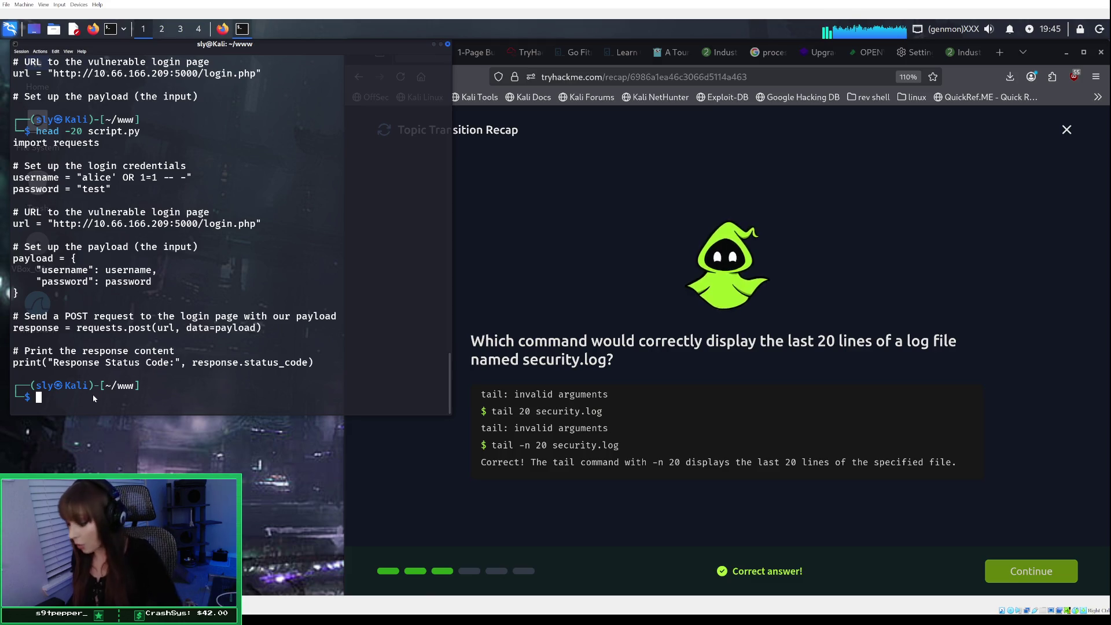
key("Up")
Extend the recalled command to head -20 script.py | tail + and bring up the Tail + Head note.
type("|")
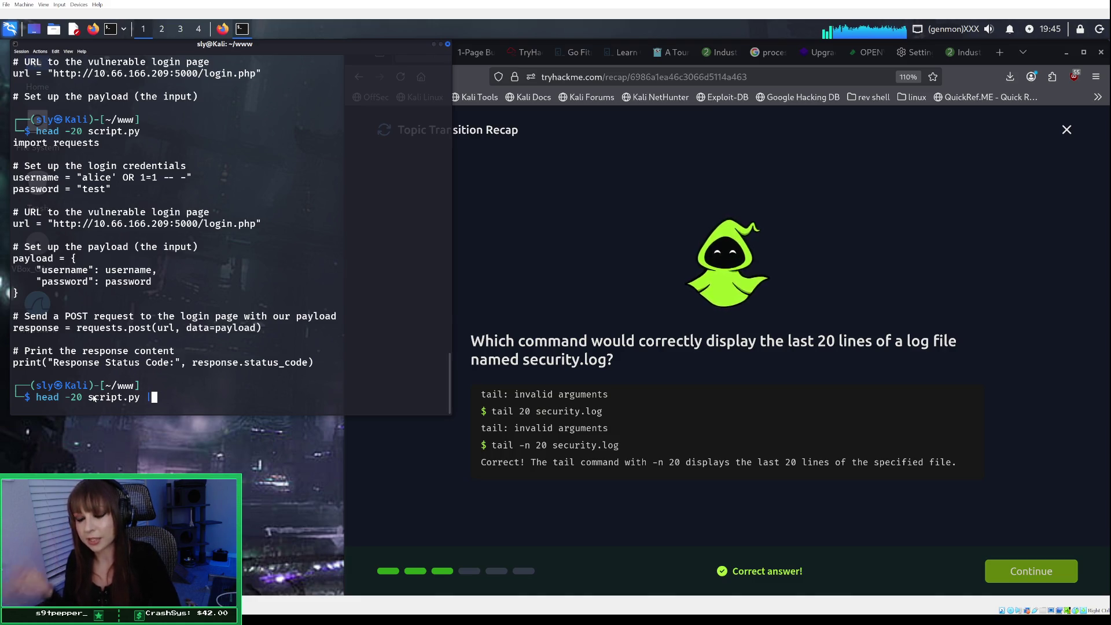
type("ta")
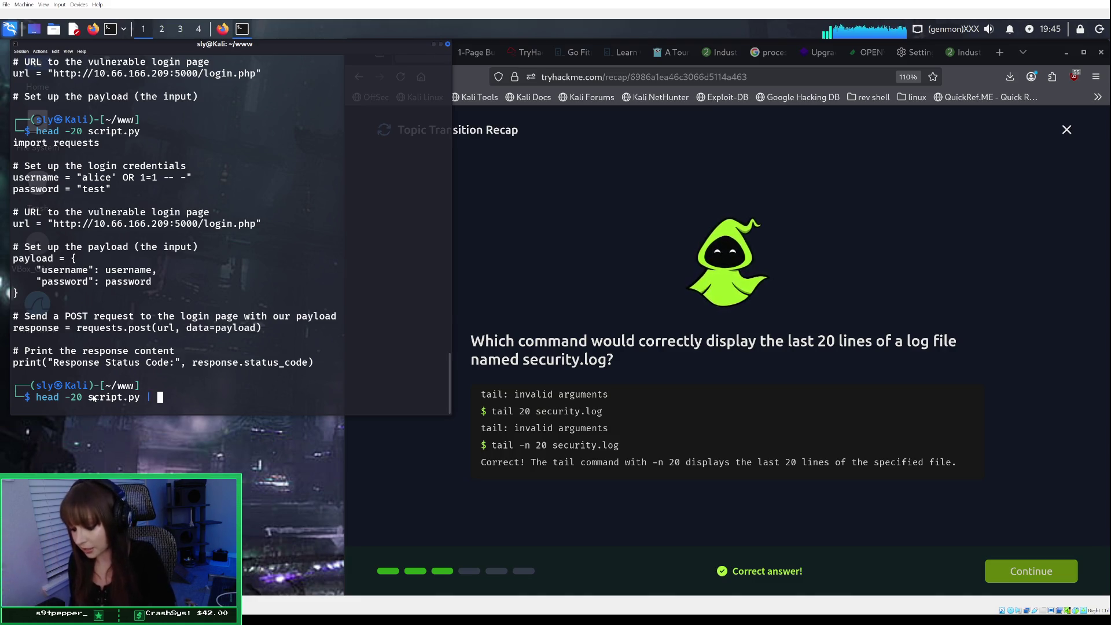
type("il")
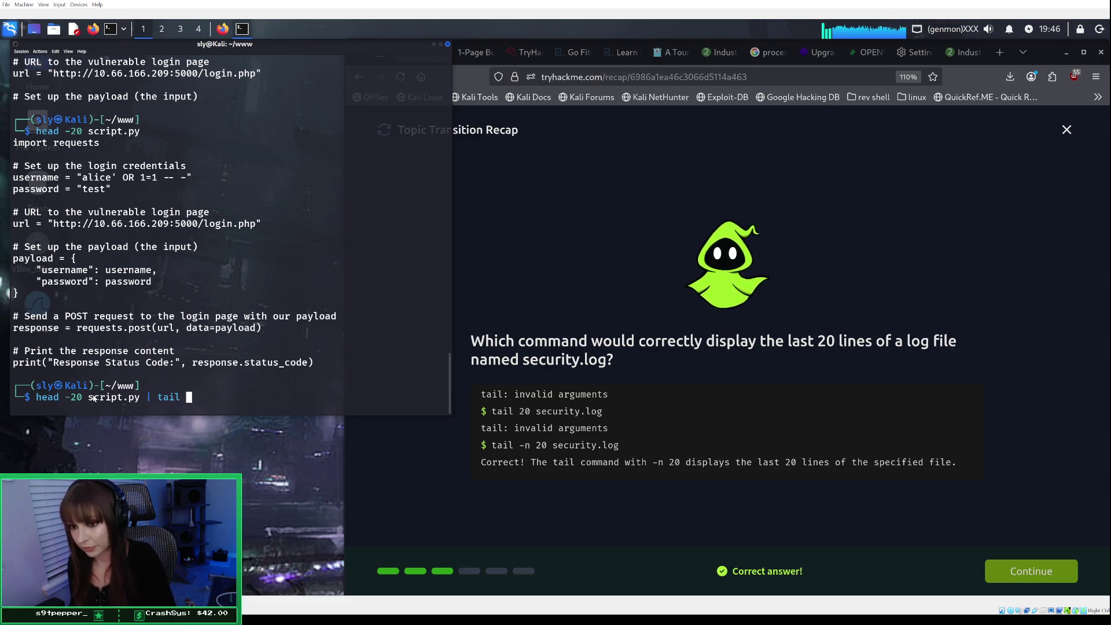
type("_")
key("BackSpace")
type("+")
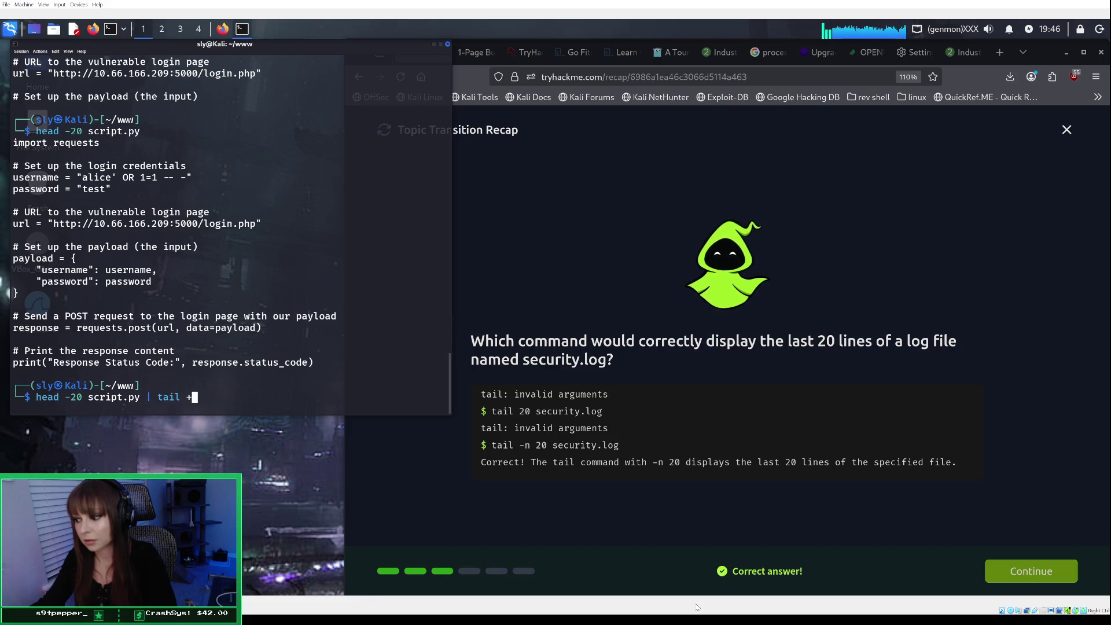
key("alt+Tab")
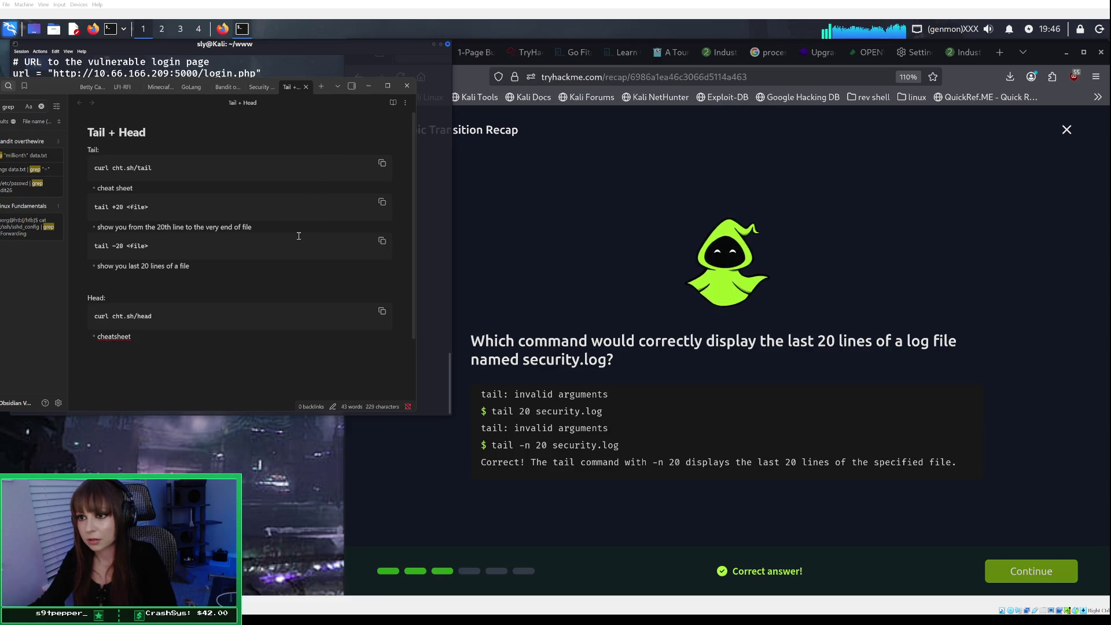
Minimize the note and change the pipe's line count from tail + to tail -15.
left_click(370, 86)
type("| tail +")
key("BackSpace")
type("-15")
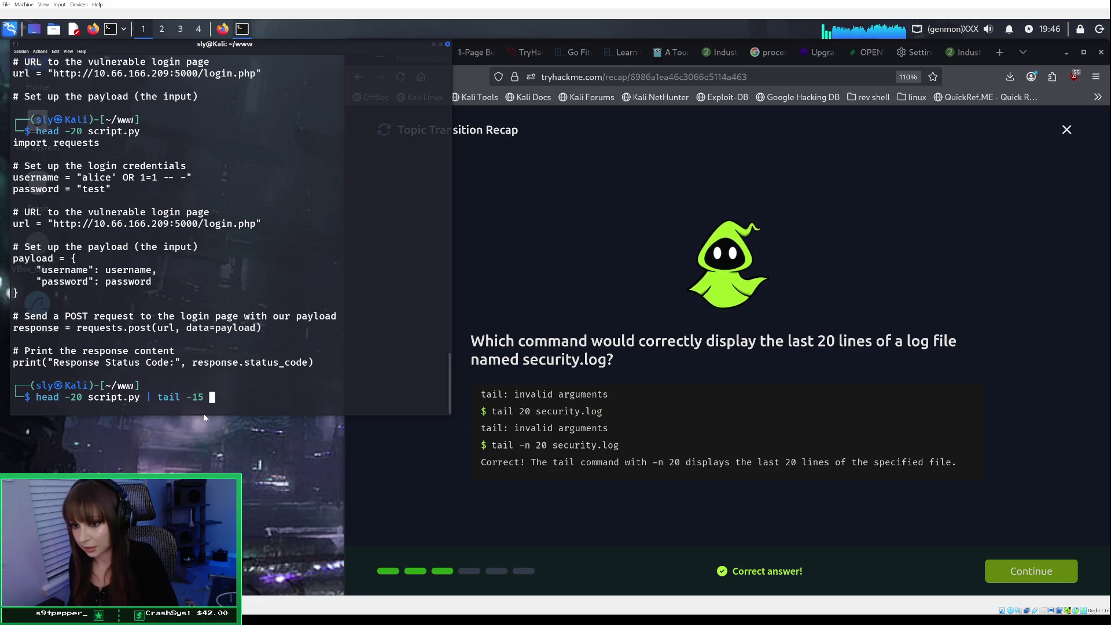
type(" sc")
Run head -20 script.py | tail -15 and scroll through the printed lines.
key("BackSpace")
key("BackSpace")
key("BackSpace")
key("Return")
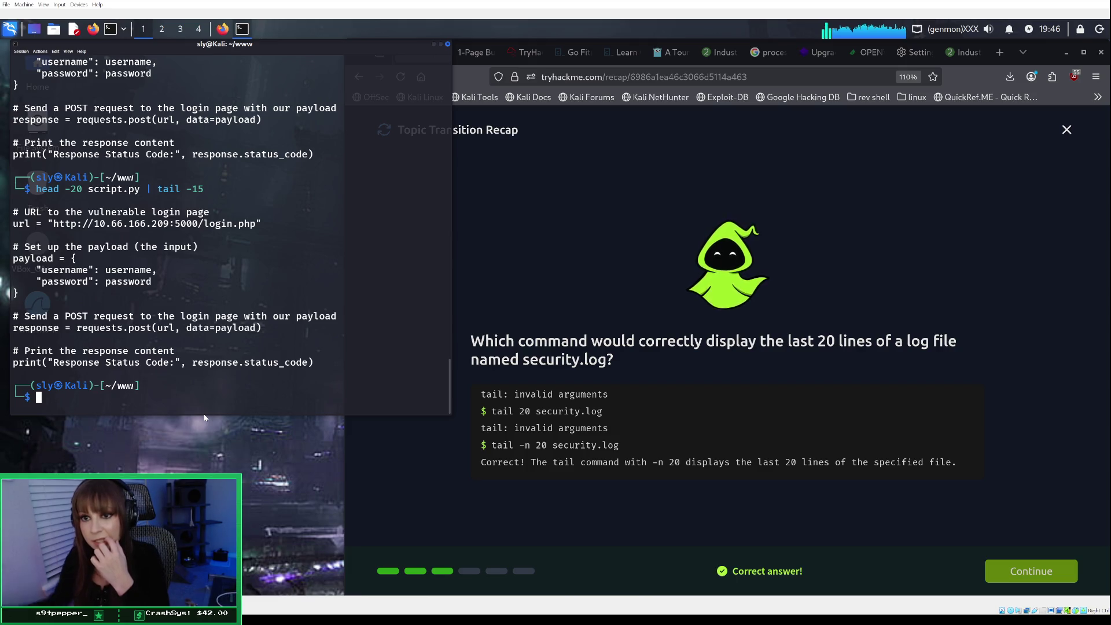
scroll(175, 310, "up", 1)
scroll(170, 308, "down", 1)
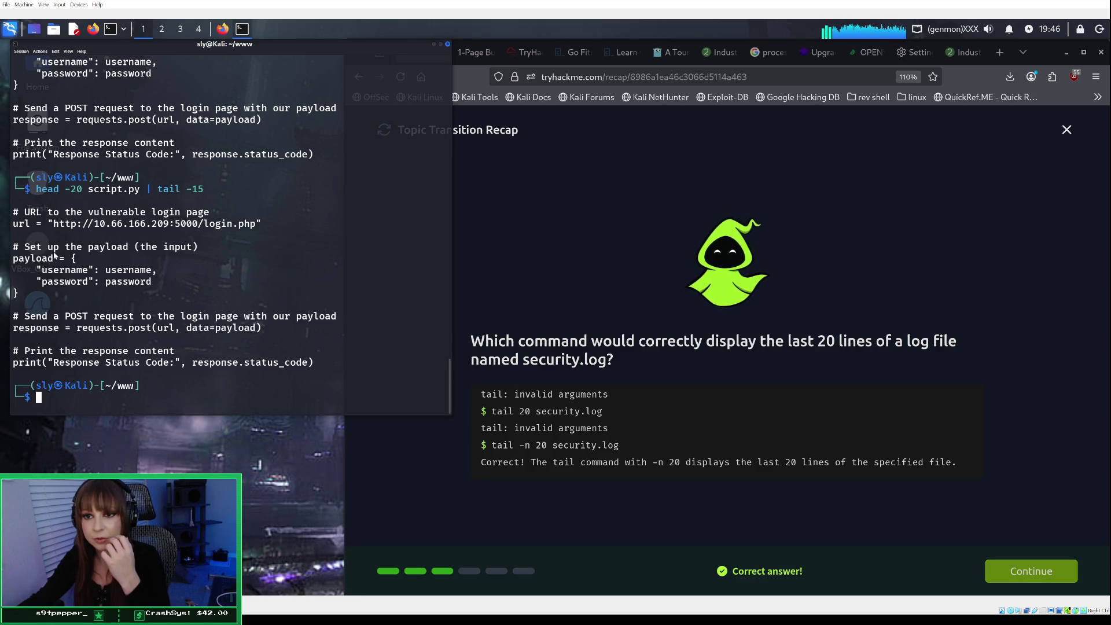
scroll(65, 281, "up", 4)
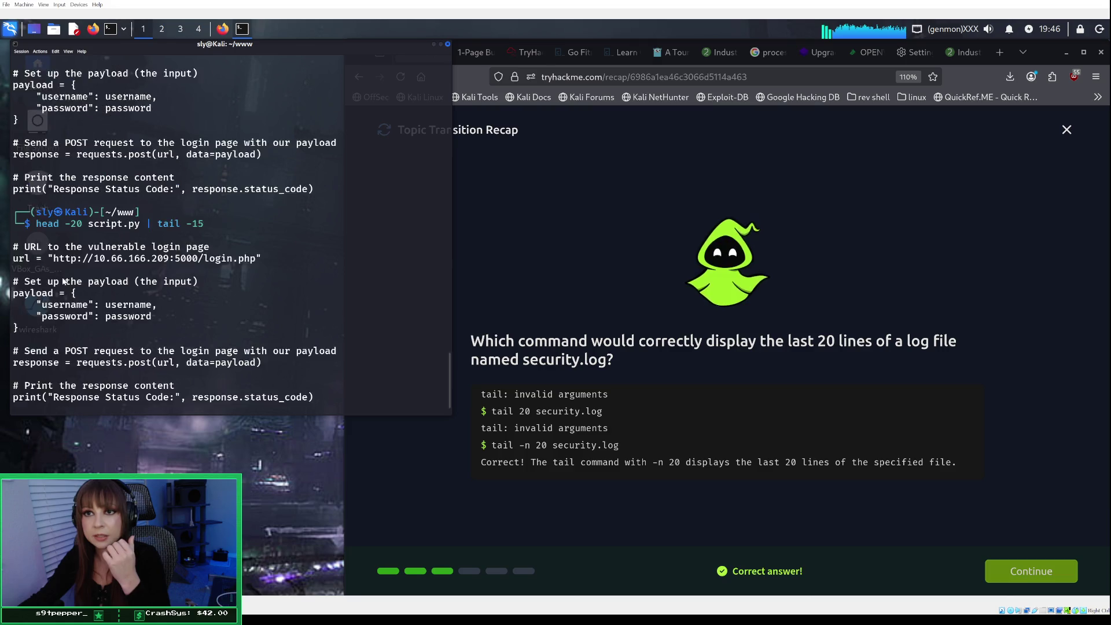
scroll(65, 282, "up", 2)
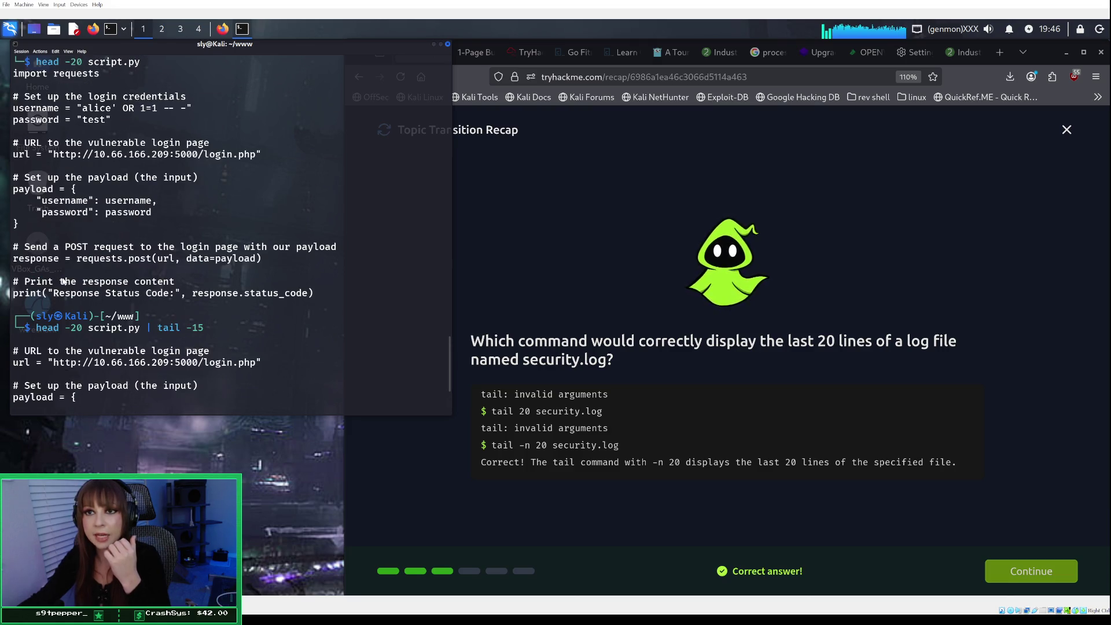
scroll(64, 282, "down", 4)
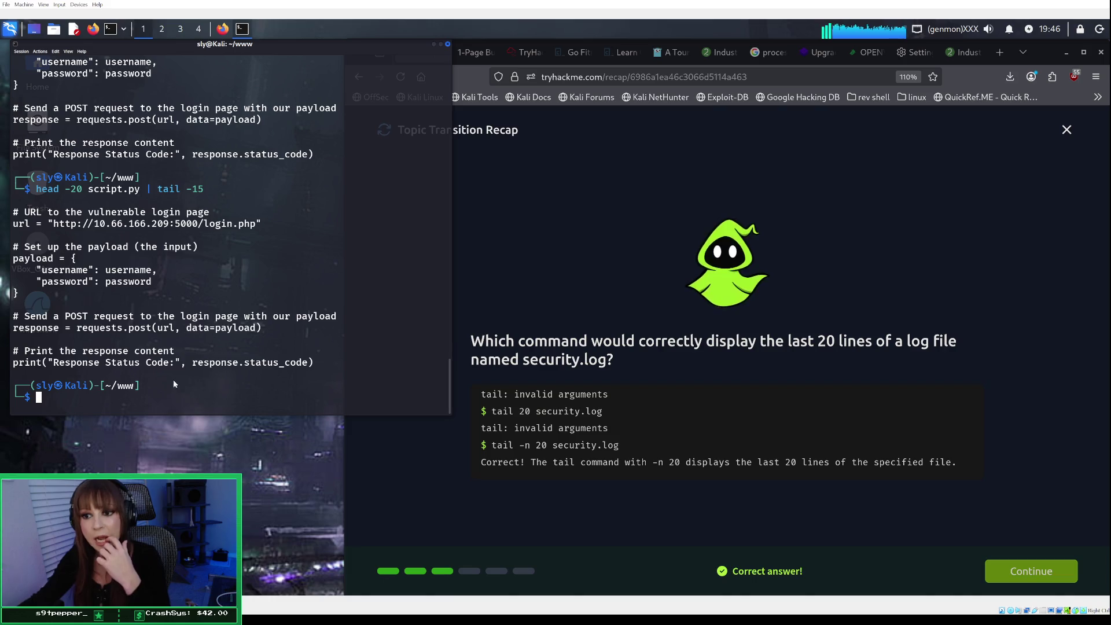